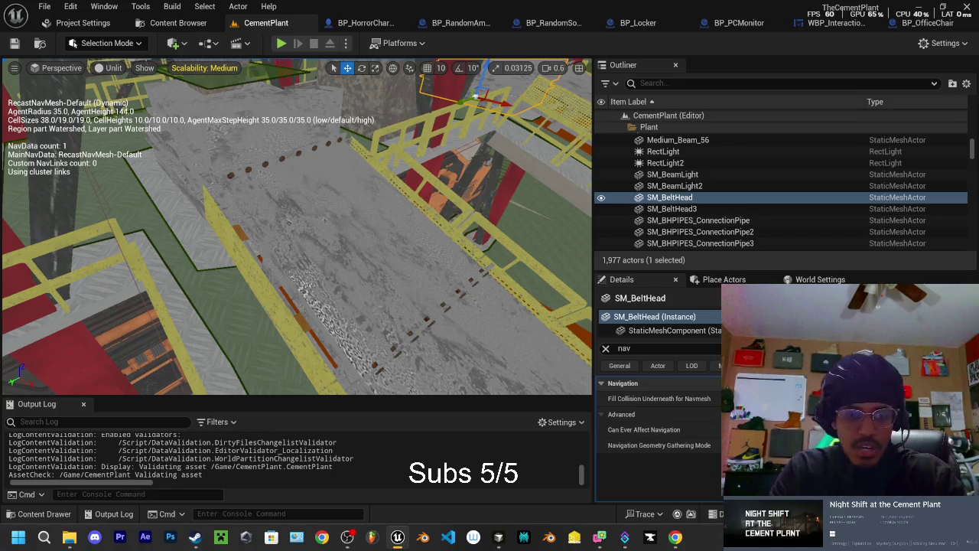
Step: Fly the camera along the railing and conveyor, selecting the Landscape and the conveyor audio zone
{"action": "key", "text": "w"}
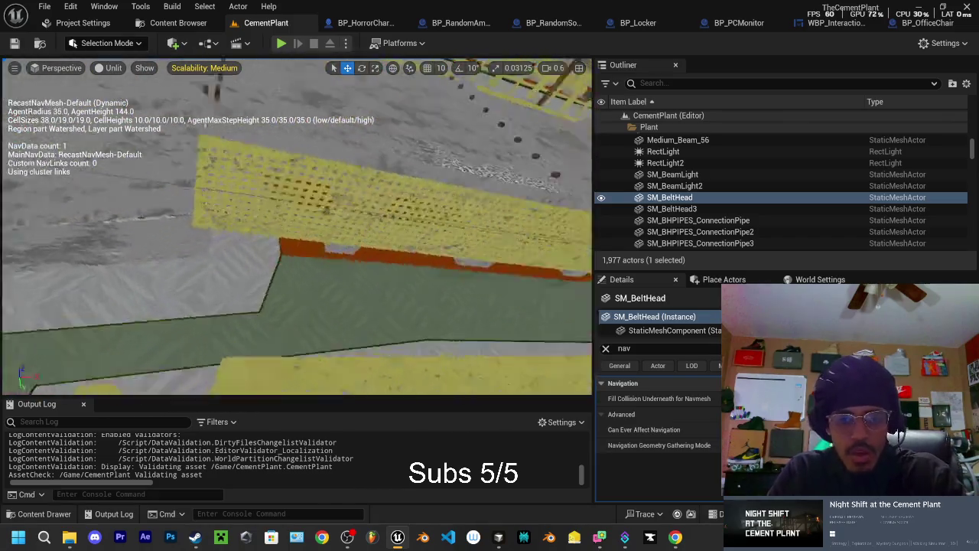
{"action": "key", "text": "w"}
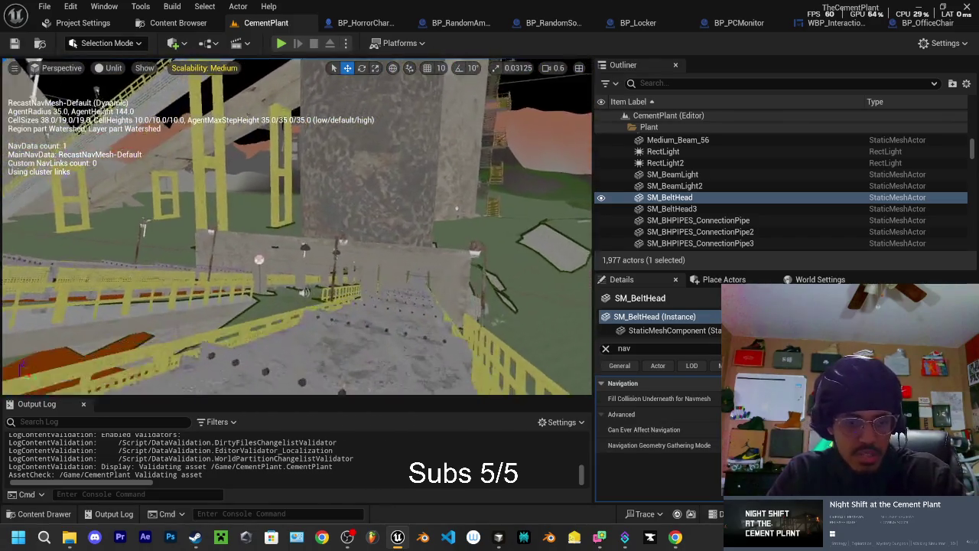
{"action": "key", "text": "w"}
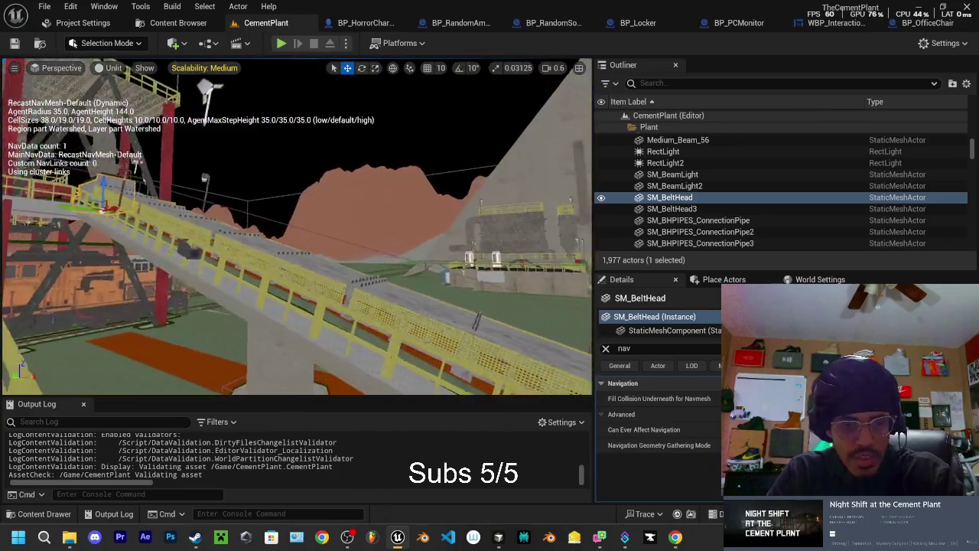
{"action": "key", "text": "w"}
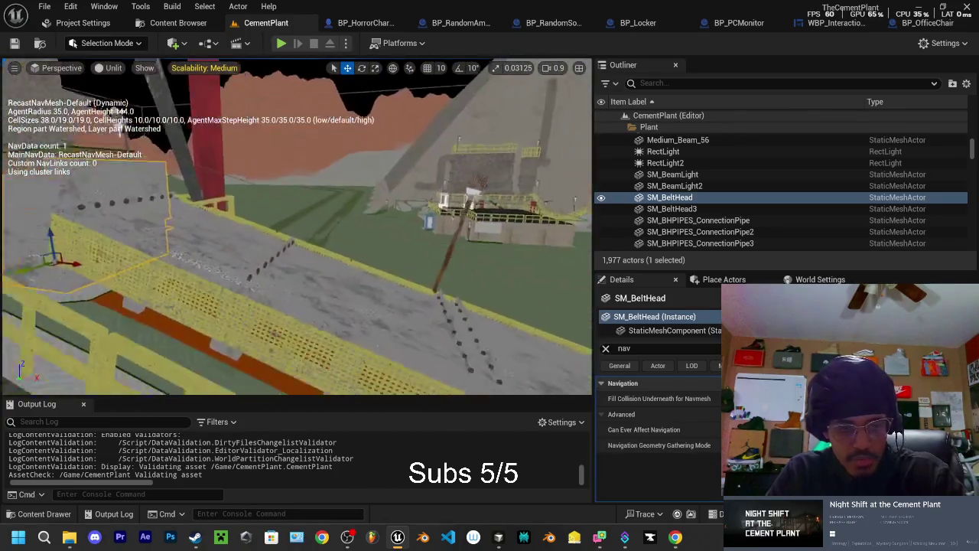
{"action": "key", "text": "w"}
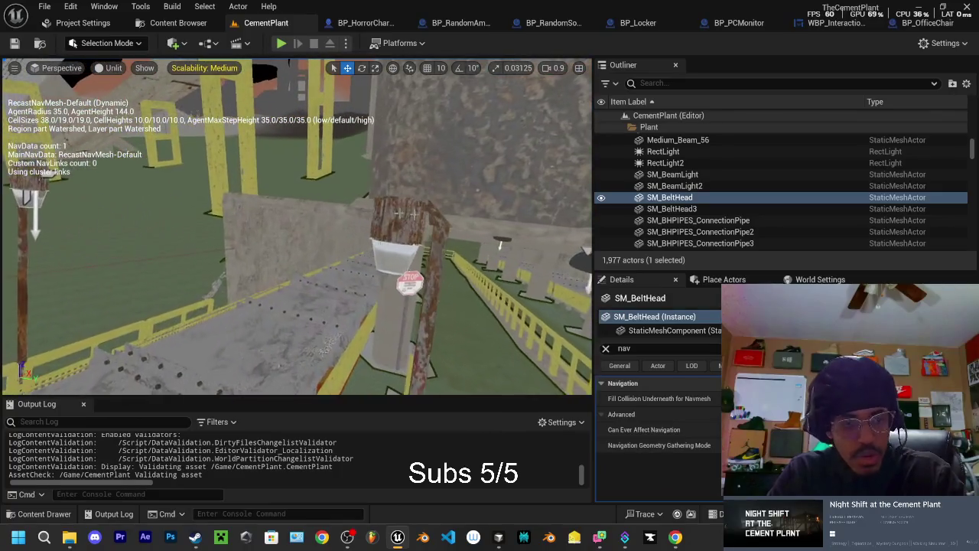
{"action": "left_click", "coordinate": [197, 252]}
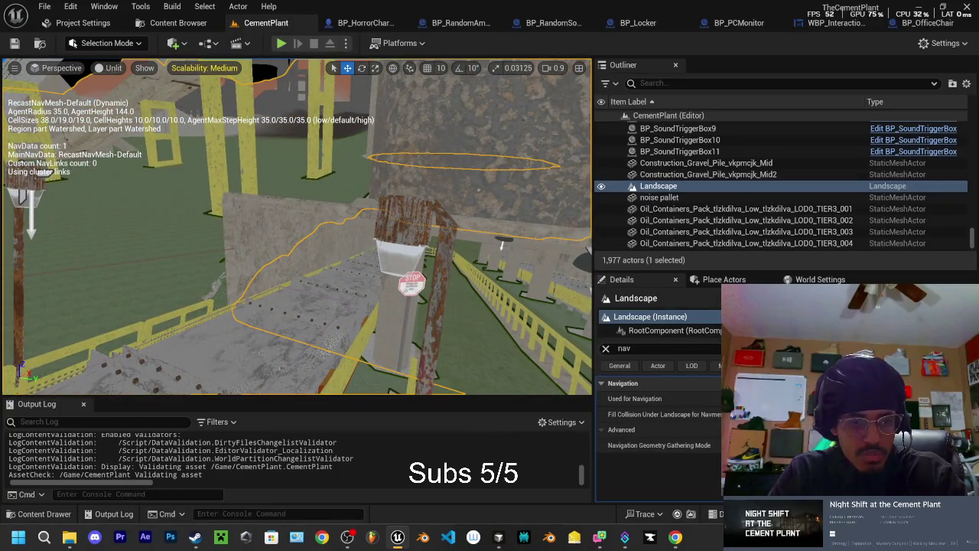
{"action": "left_click", "coordinate": [187, 253]}
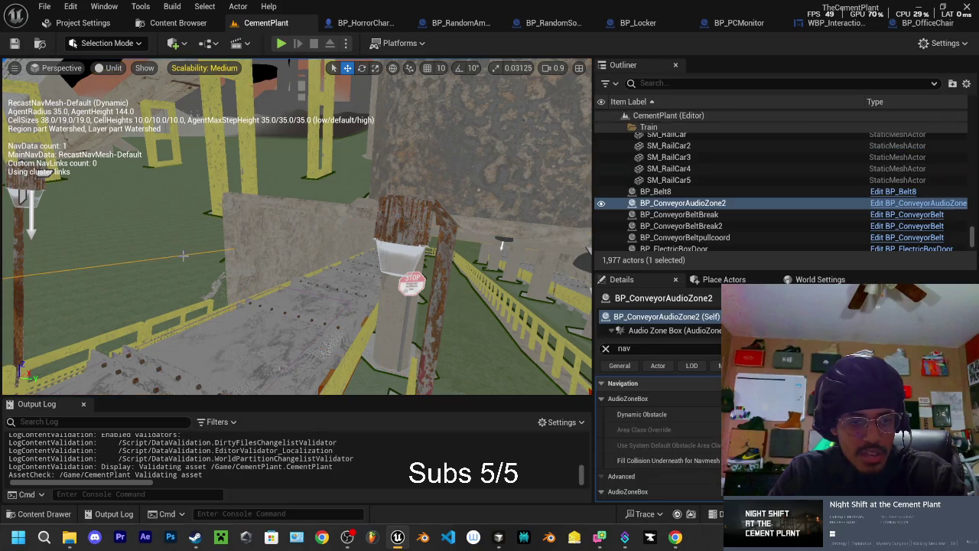
Step: Fly the view back and forth along the conveyor toward the red structure
{"action": "key", "text": "w"}
{"action": "key", "text": "s"}
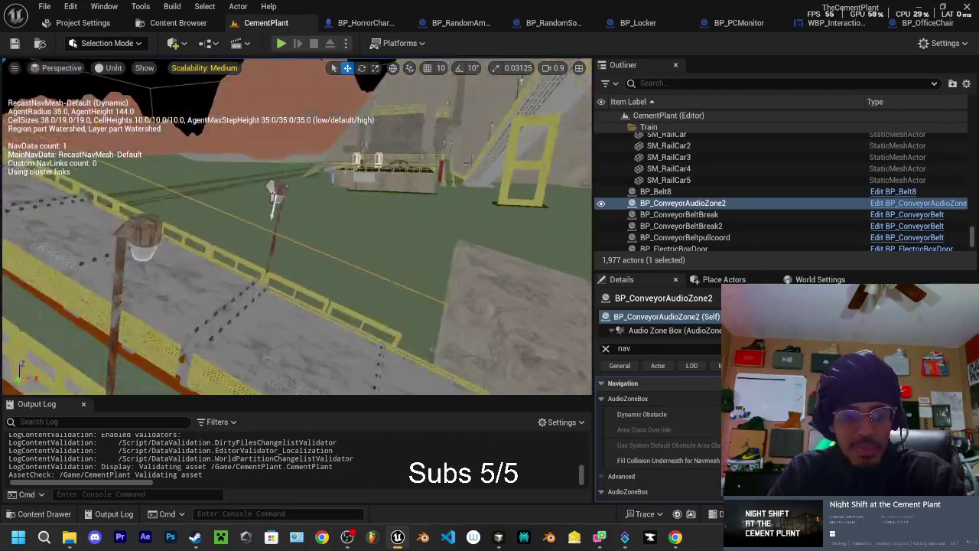
{"action": "key", "text": "s"}
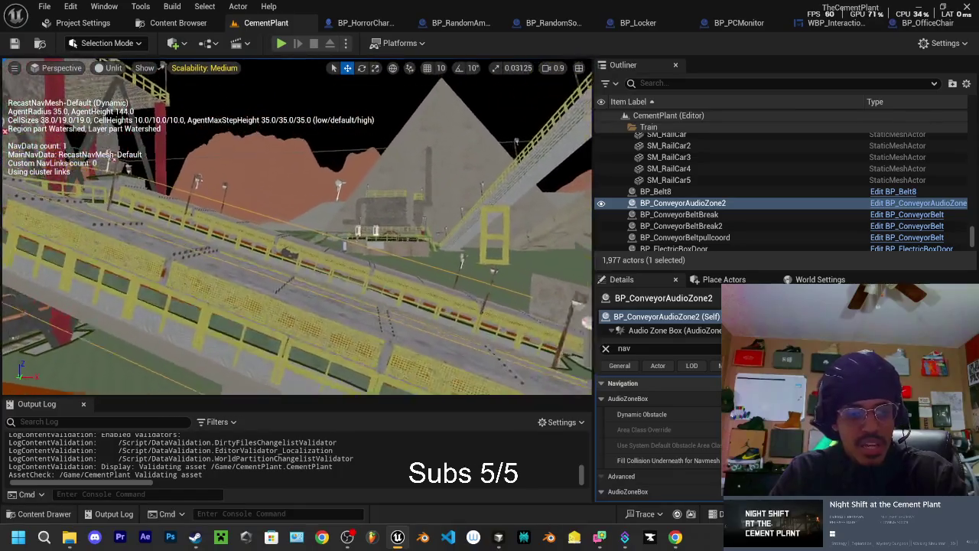
{"action": "key", "text": "w"}
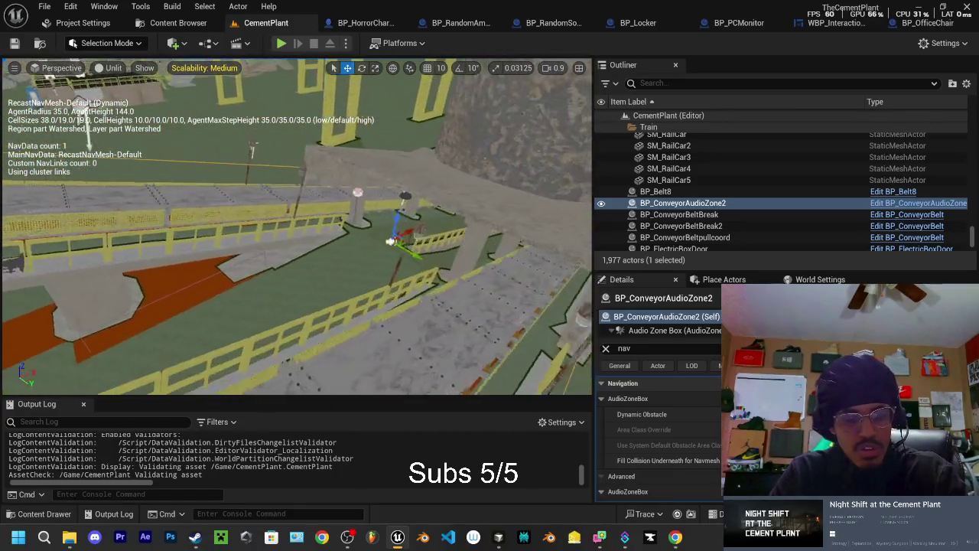
{"action": "key", "text": "w"}
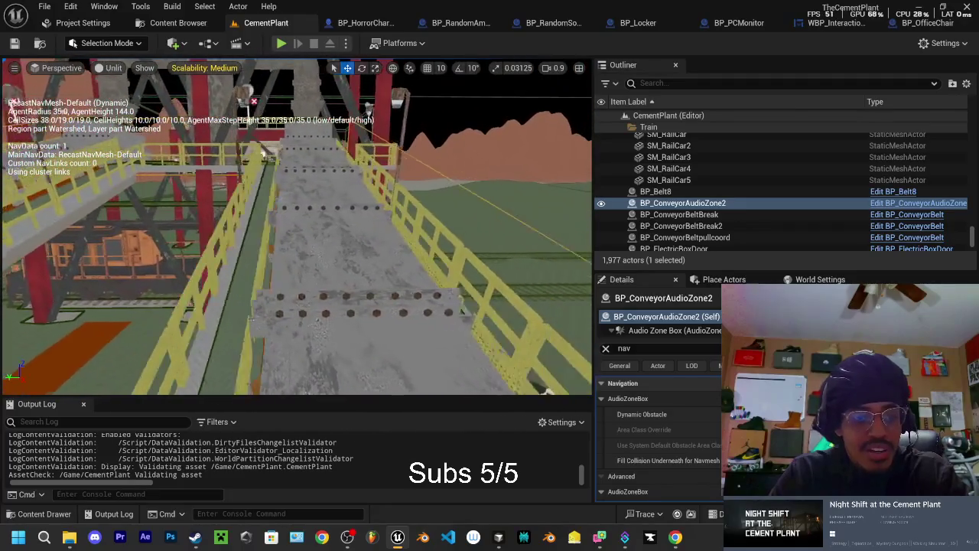
{"action": "key", "text": "w"}
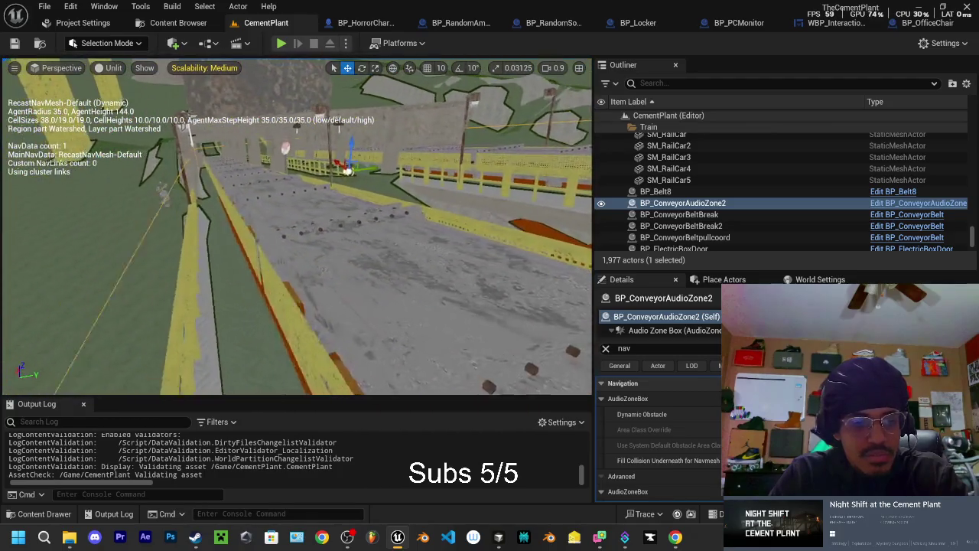
{"action": "key", "text": "w"}
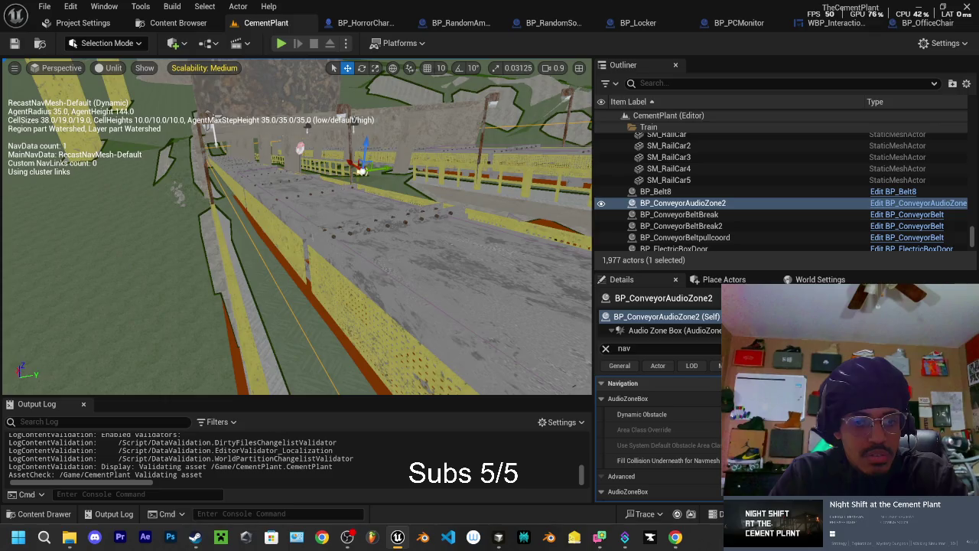
{"action": "key", "text": "w"}
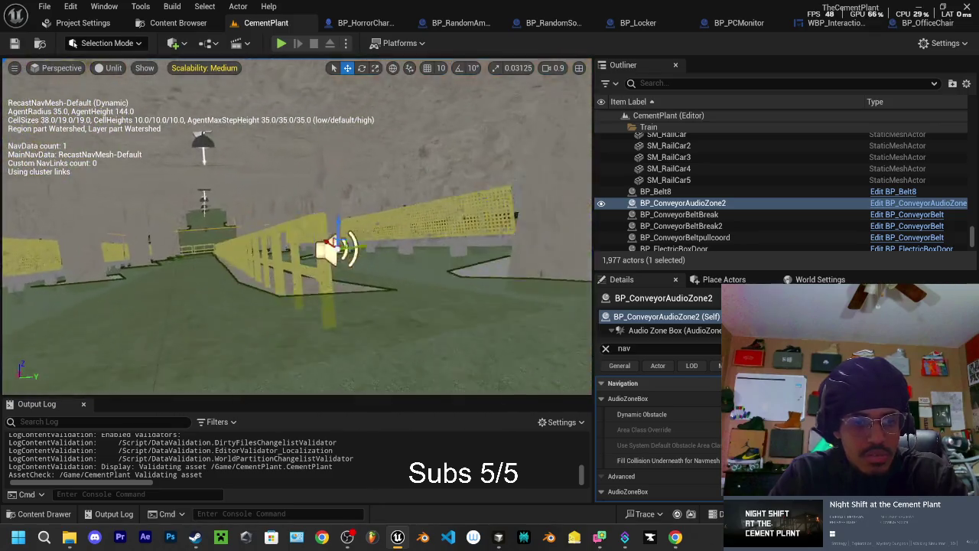
{"action": "key", "text": "s"}
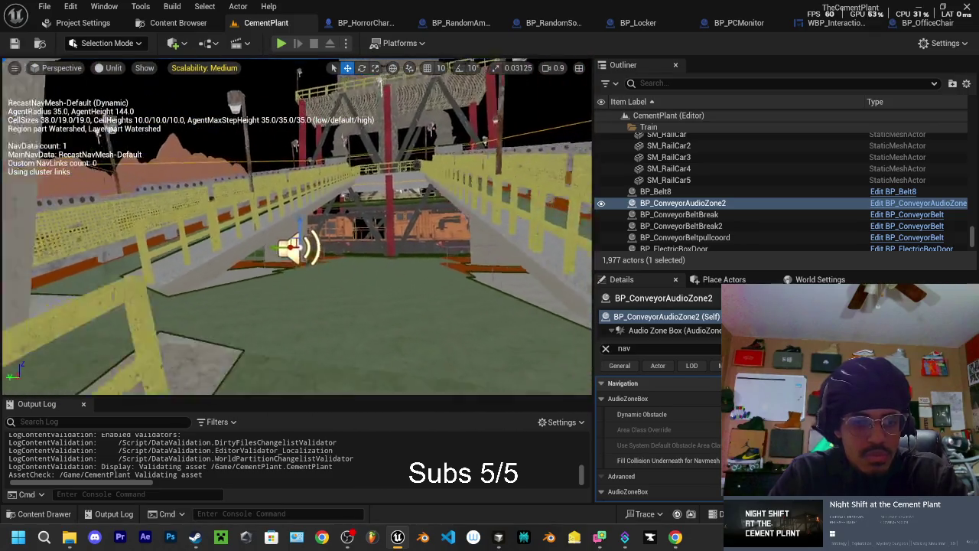
{"action": "key", "text": "w"}
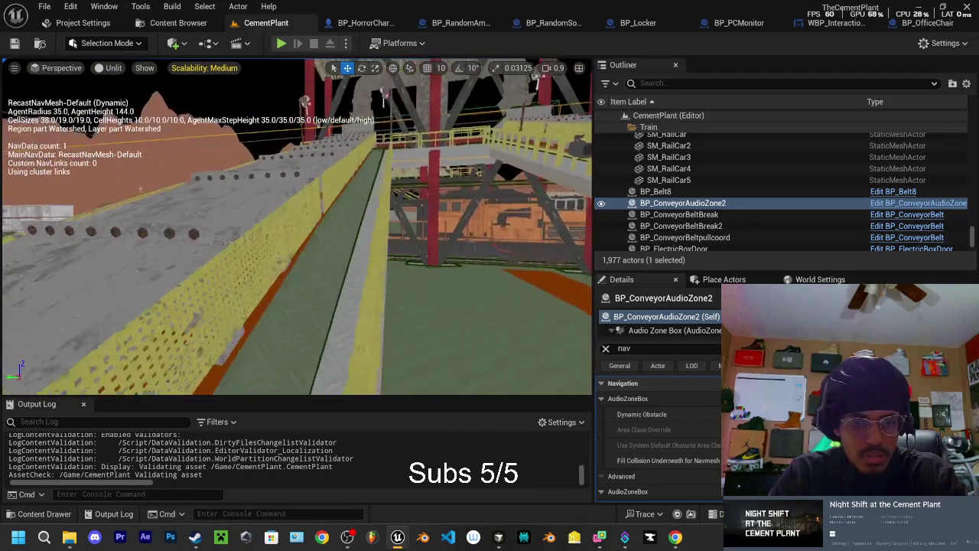
{"action": "key", "text": "a"}
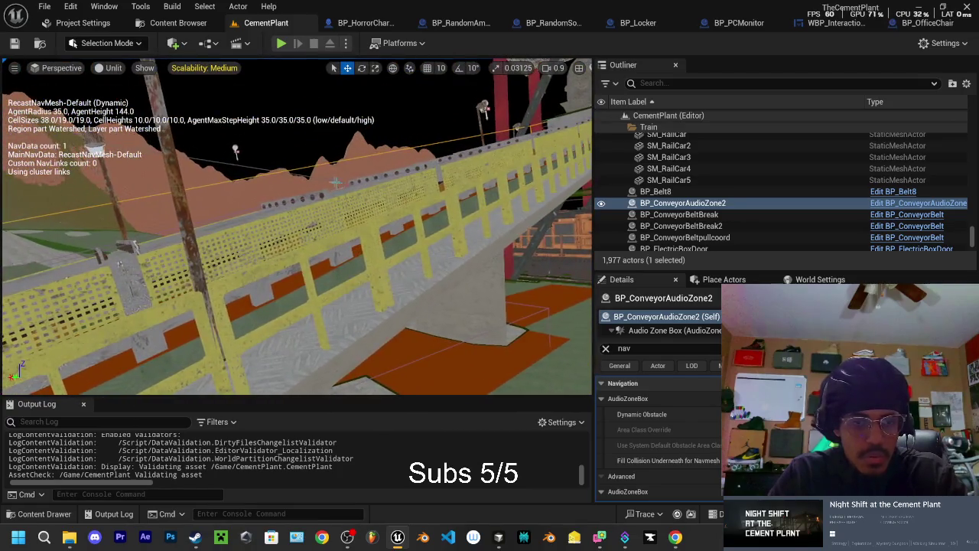
{"action": "key", "text": "w"}
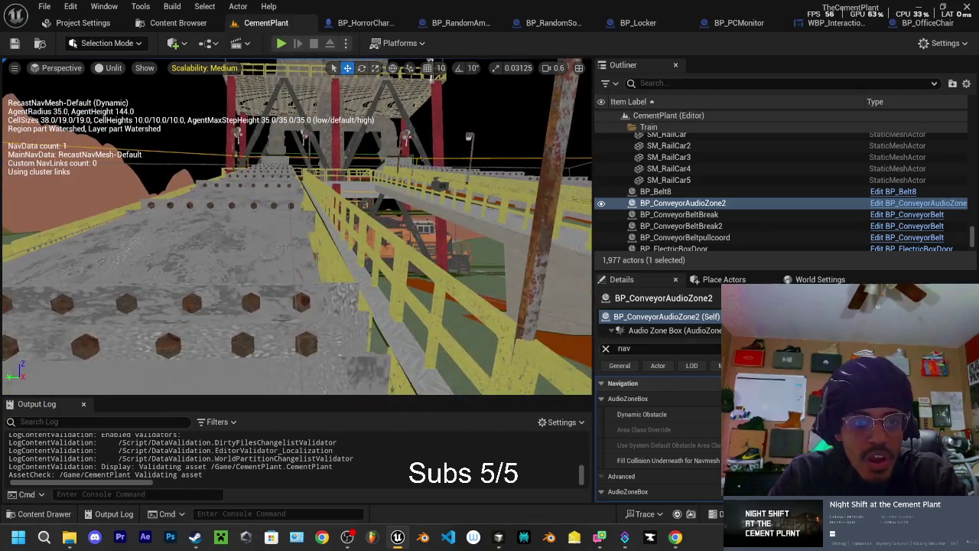
Step: Focus the viewport on NavModifierNull6 and tilt onto the railing and walkway
{"action": "right_click", "coordinate": [295, 178]}
{"action": "left_click", "coordinate": [233, 260]}
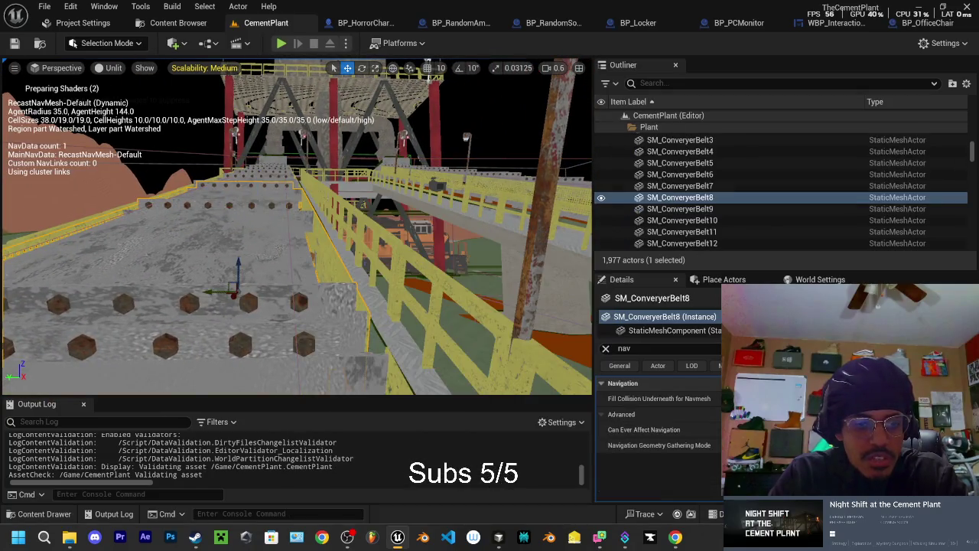
{"action": "double_click", "coordinate": [676, 198]}
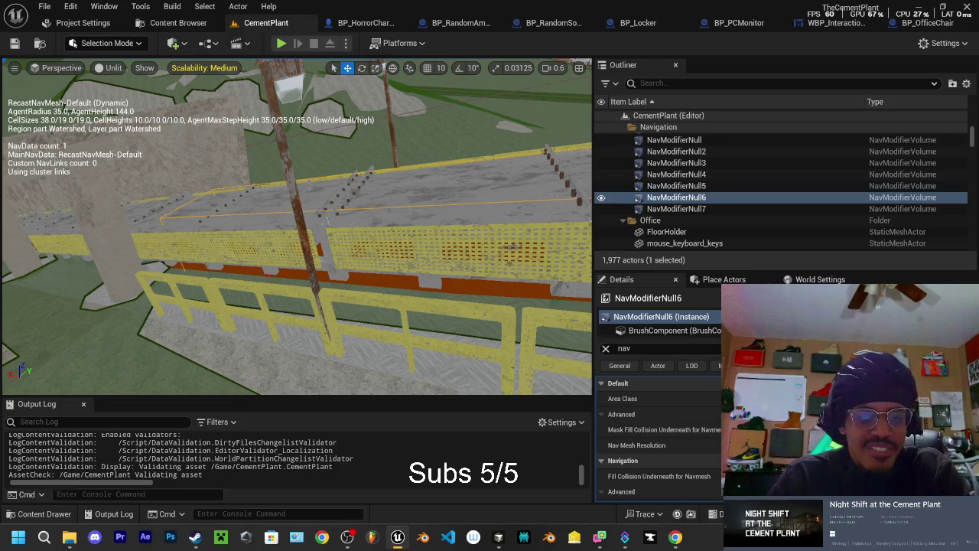
{"action": "left_click_drag", "start_coordinate": [327, 220], "coordinate": [318, 186]}
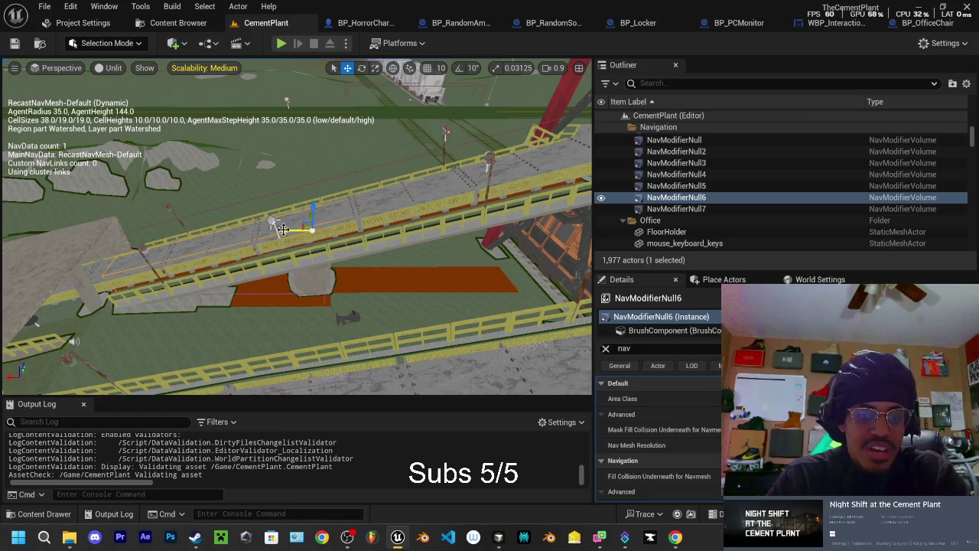
Step: Duplicate NavModifierNull6 as NavModifierNull8 and slide it left under the ramp
{"action": "left_click_drag", "start_coordinate": [286, 228], "coordinate": [181, 230]}
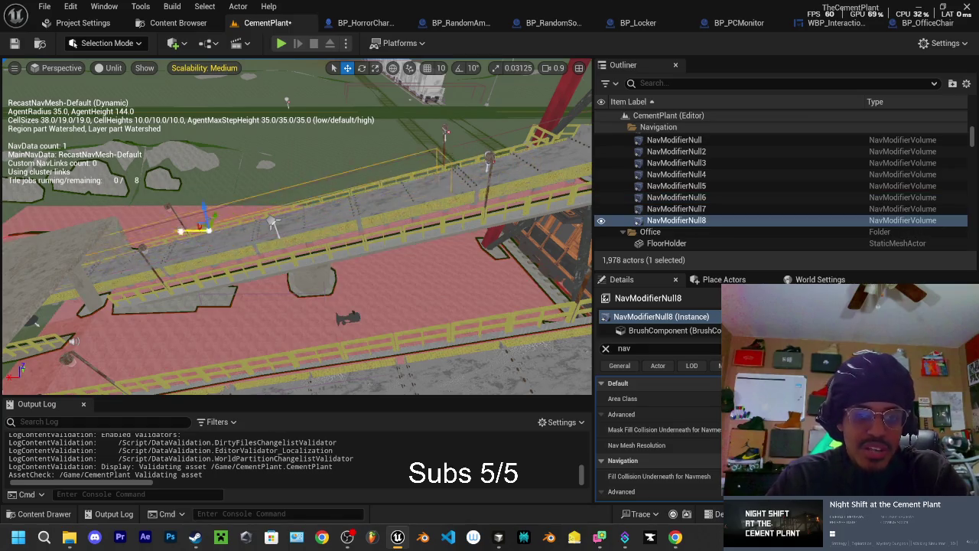
{"action": "mouse_move", "coordinate": [274, 223]}
{"action": "left_mouse_down"}
{"action": "mouse_move", "coordinate": [281, 198]}
{"action": "mouse_move", "coordinate": [253, 194]}
{"action": "left_mouse_up"}
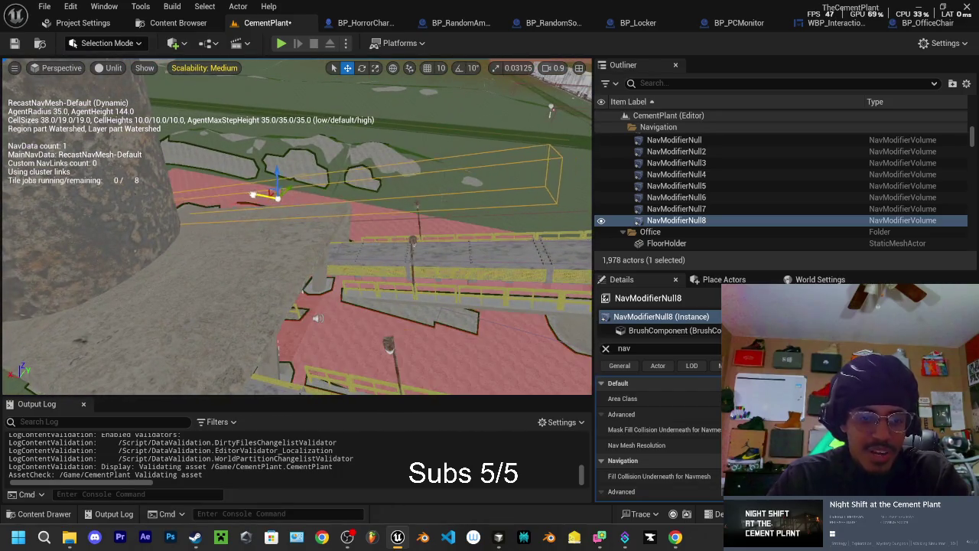
{"action": "mouse_move", "coordinate": [183, 199]}
{"action": "left_mouse_down"}
{"action": "mouse_move", "coordinate": [165, 193]}
{"action": "mouse_move", "coordinate": [193, 228]}
{"action": "mouse_move", "coordinate": [19, 189]}
{"action": "left_mouse_up"}
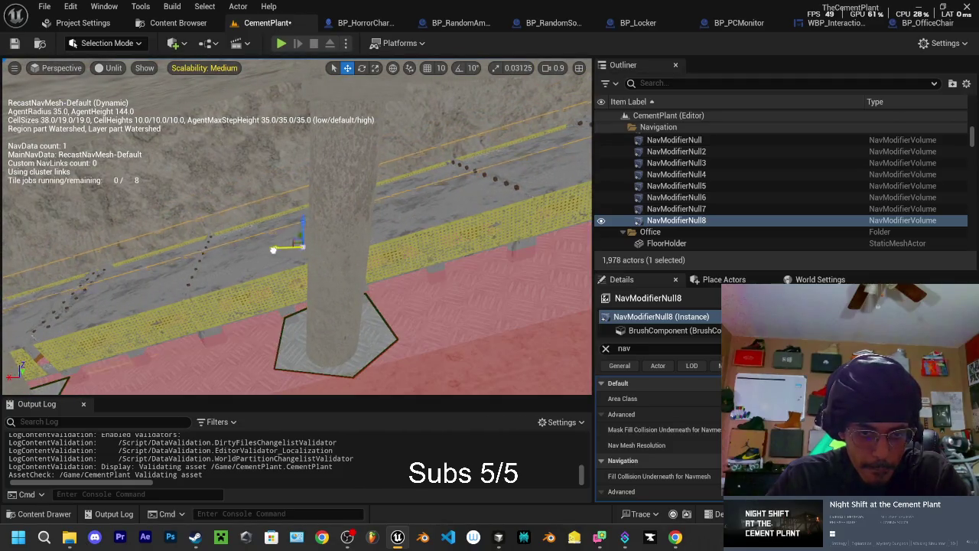
Step: Undo the extra move and nudge NavModifierNull8 slightly left into place
{"action": "left_click_drag", "start_coordinate": [297, 229], "coordinate": [278, 221]}
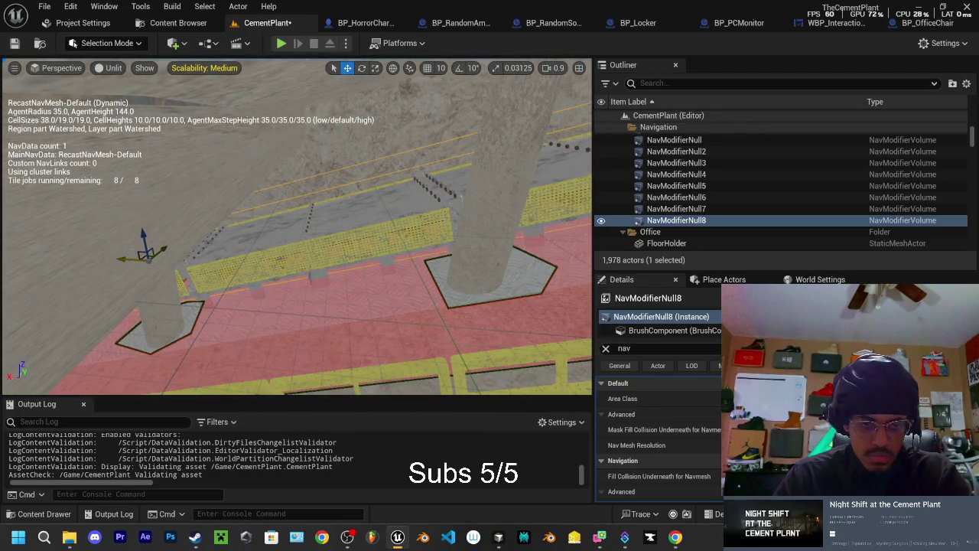
{"action": "left_click_drag", "start_coordinate": [279, 221], "coordinate": [230, 196]}
{"action": "key", "text": "ctrl+z"}
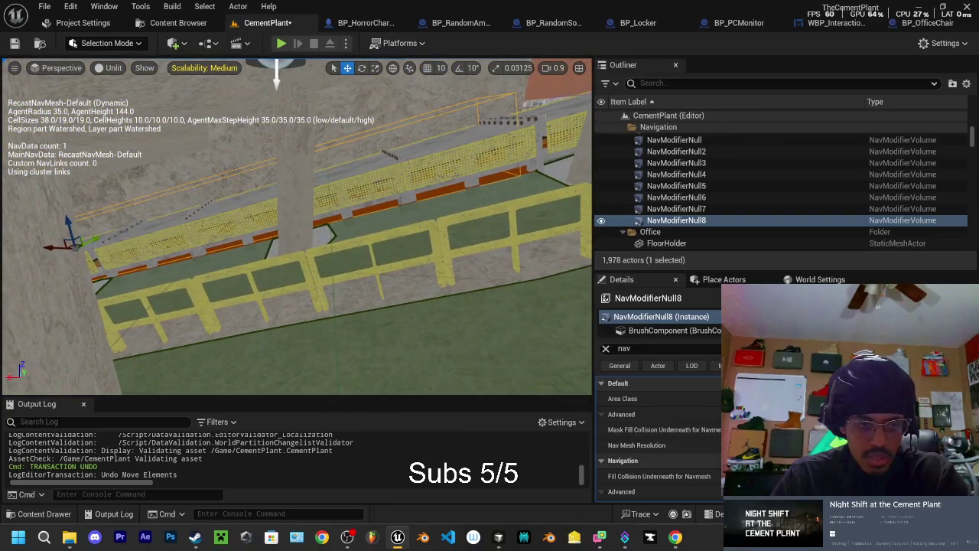
{"action": "mouse_move", "coordinate": [52, 248]}
{"action": "left_mouse_down"}
{"action": "mouse_move", "coordinate": [55, 228]}
{"action": "mouse_move", "coordinate": [54, 251]}
{"action": "mouse_move", "coordinate": [45, 250]}
{"action": "left_mouse_up"}
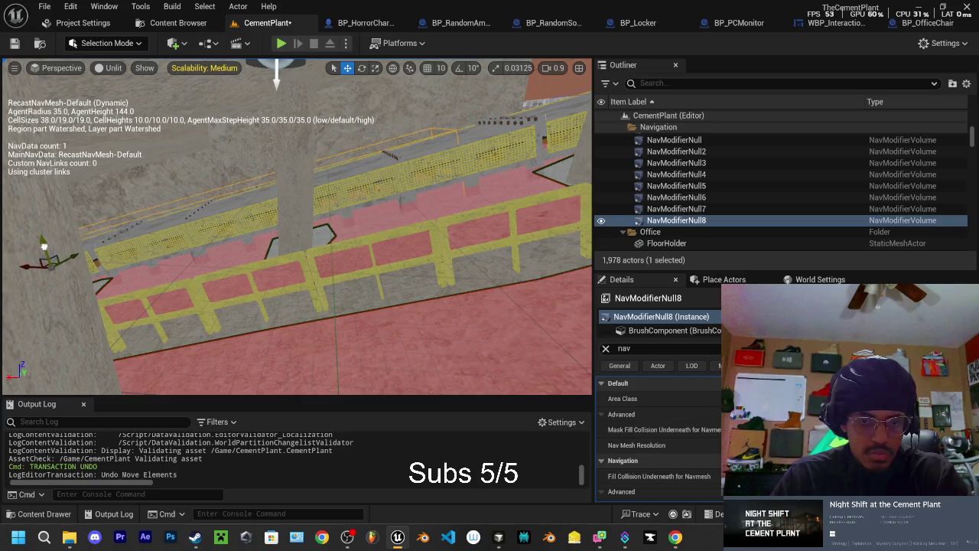
Step: Switch to rotate mode and centre the view on the nav modifier volume and pillar
{"action": "key", "text": "e"}
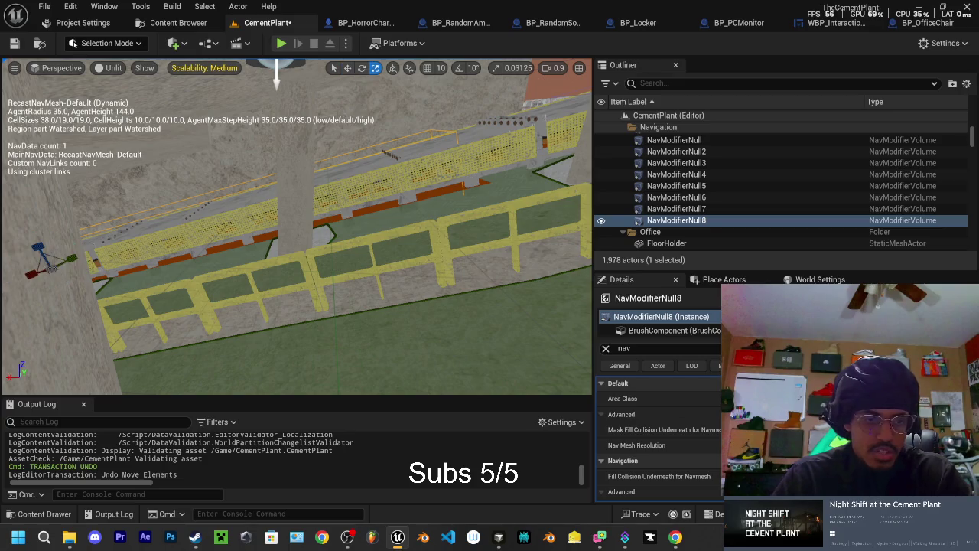
{"action": "left_click_drag", "start_coordinate": [73, 258], "coordinate": [122, 238]}
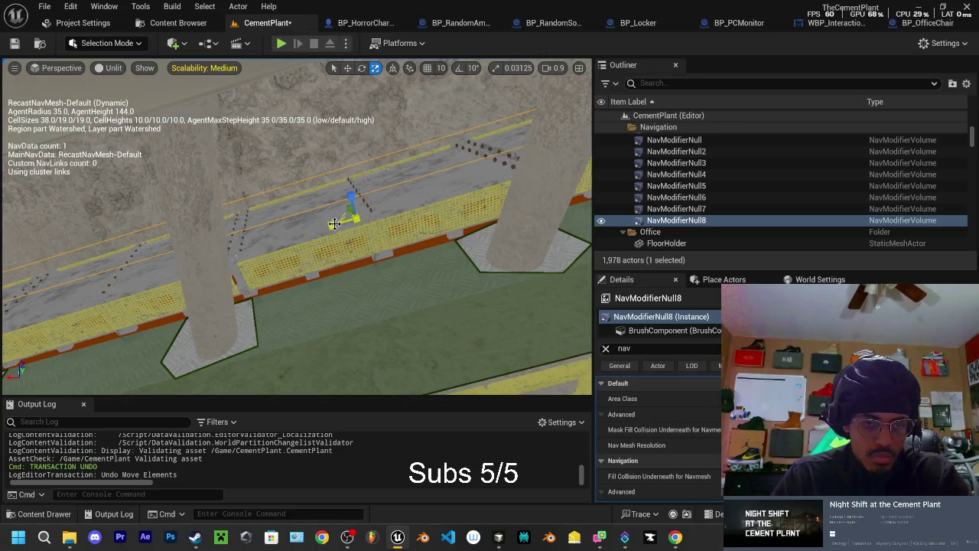
{"action": "left_click_drag", "start_coordinate": [334, 223], "coordinate": [539, 182]}
{"action": "scroll", "coordinate": [297, 230], "scroll_direction": "down", "scroll_amount": 2}
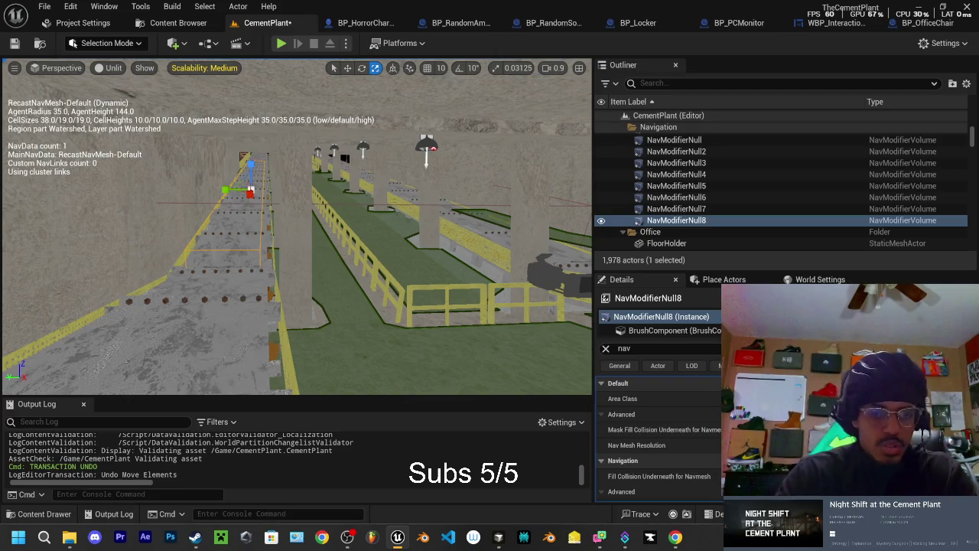
Step: Fly to the walkway and duplicate NavModifierNull8 leftward as NavModifierNull9
{"action": "key", "text": "w"}
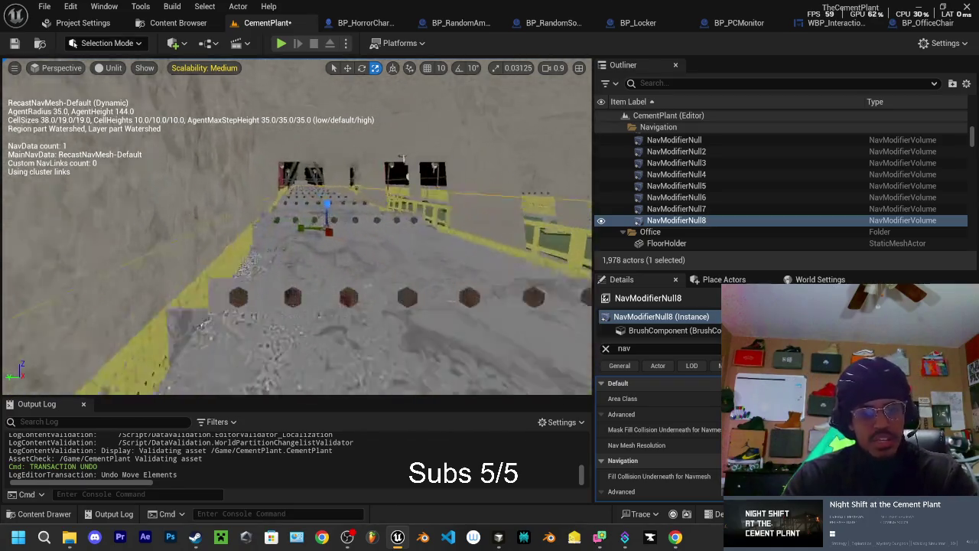
{"action": "key", "text": "s"}
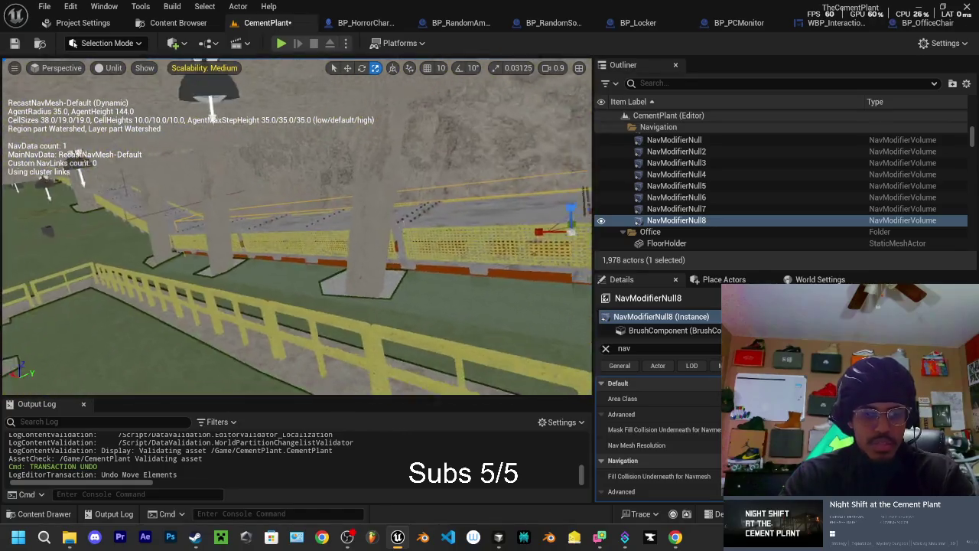
{"action": "key", "text": "d"}
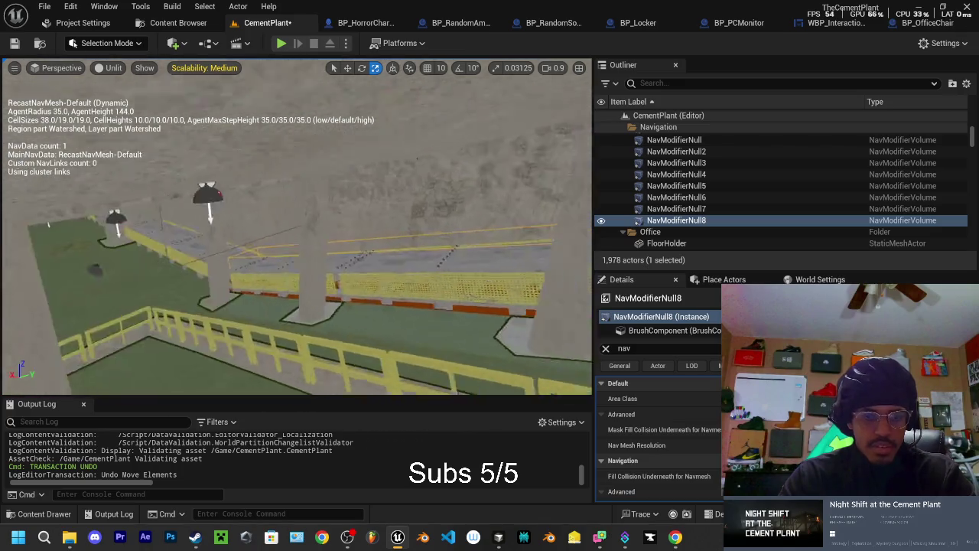
{"action": "key", "text": "a"}
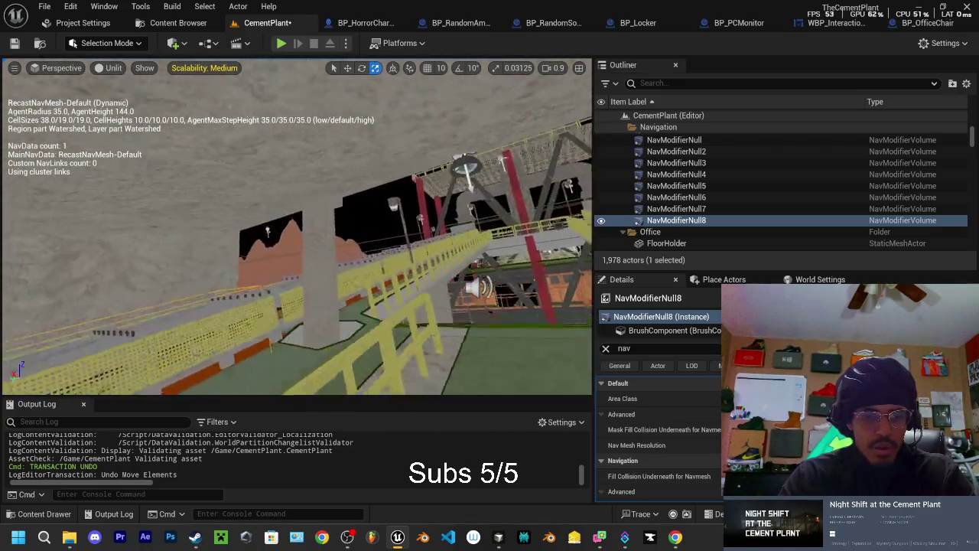
{"action": "key", "text": "w"}
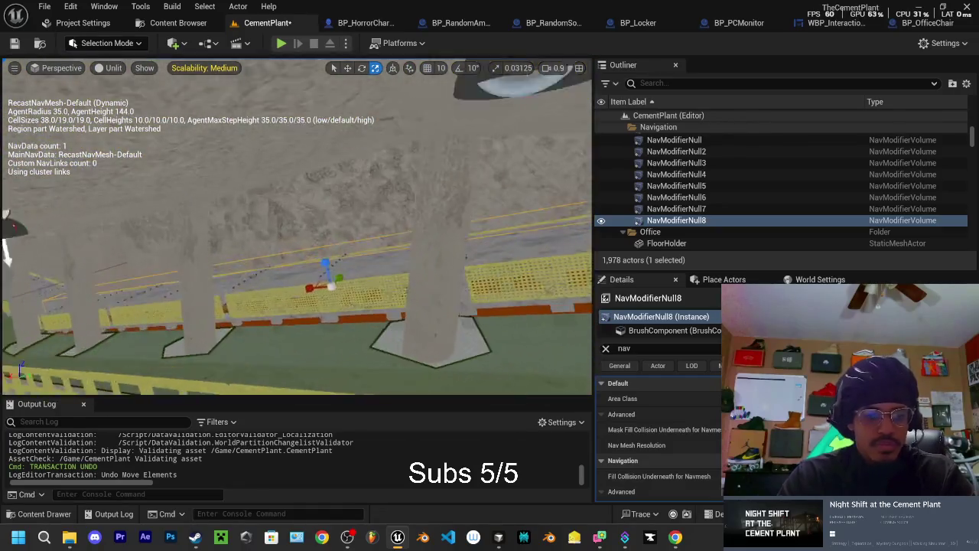
{"action": "key", "text": "s"}
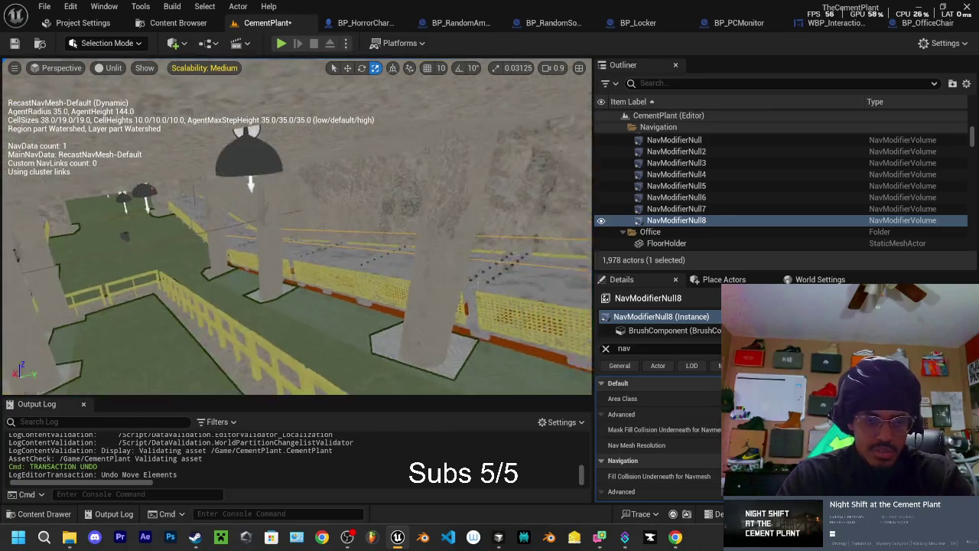
{"action": "key", "text": "a"}
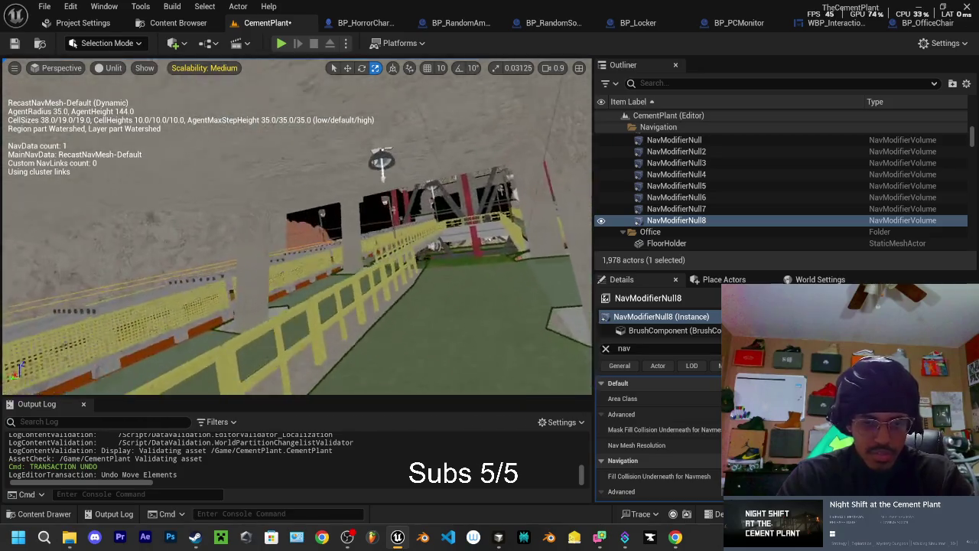
{"action": "key", "text": "w"}
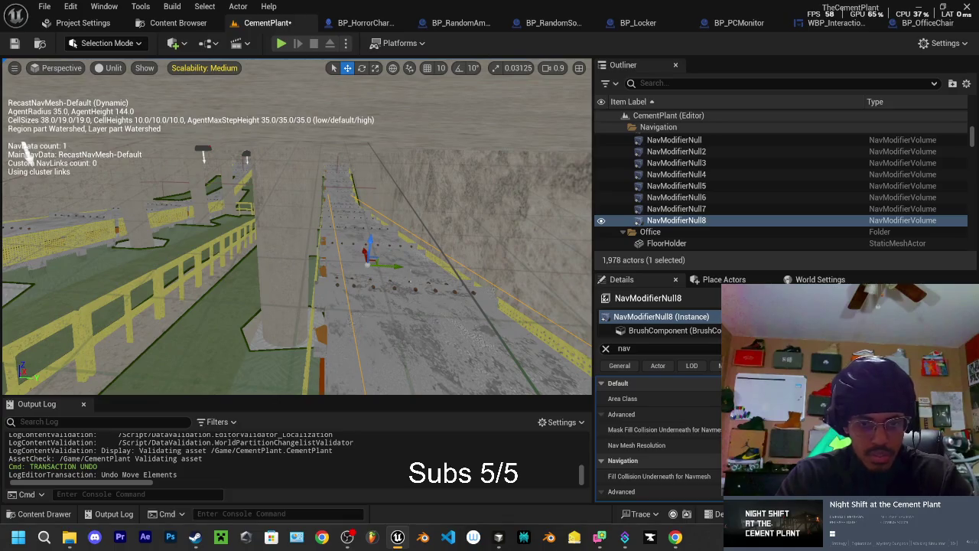
{"action": "left_click_drag", "start_coordinate": [396, 266], "coordinate": [227, 264], "text": "alt"}
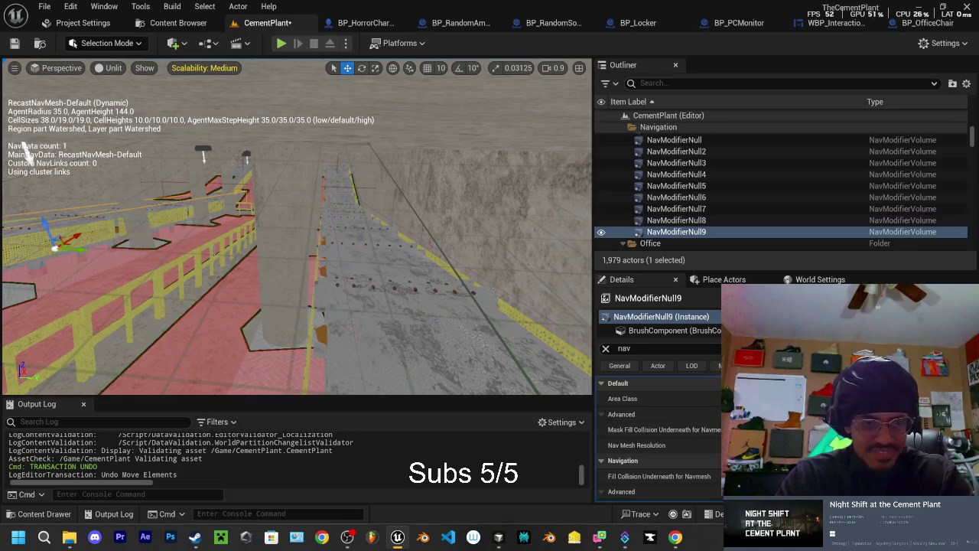
Step: Slide NavModifierNull9 further left, then duplicate NavModifierNull4 leftward as NavModifierNull10
{"action": "key", "text": "w"}
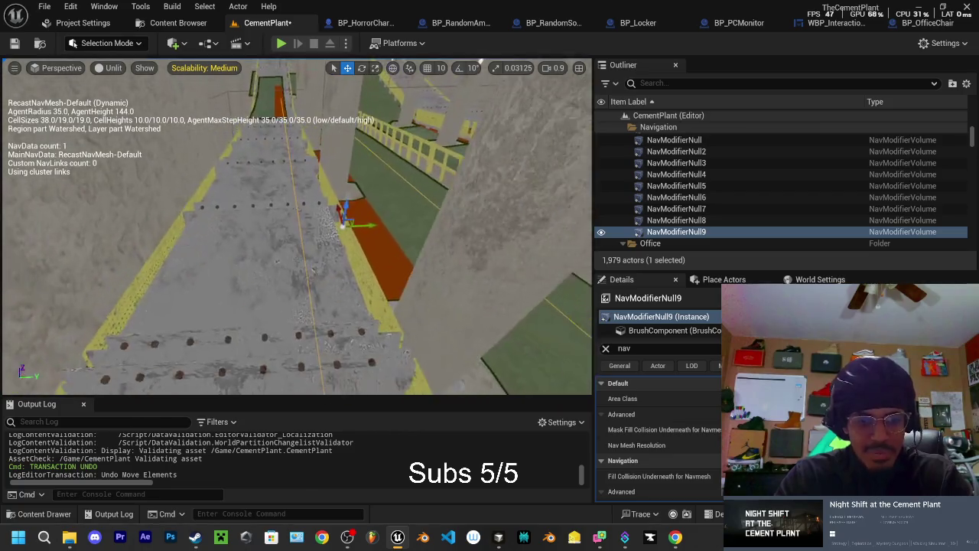
{"action": "left_click_drag", "start_coordinate": [362, 228], "coordinate": [283, 233]}
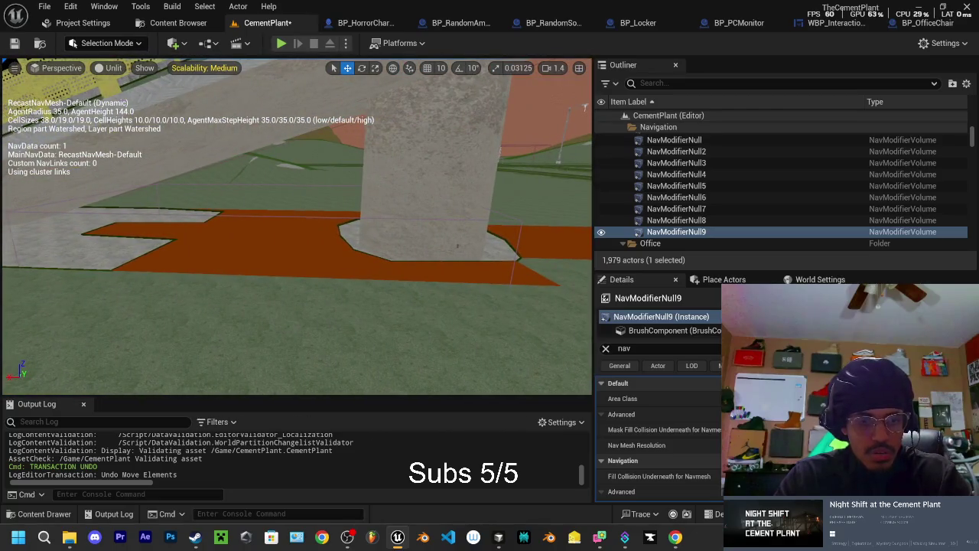
{"action": "double_click", "coordinate": [676, 175]}
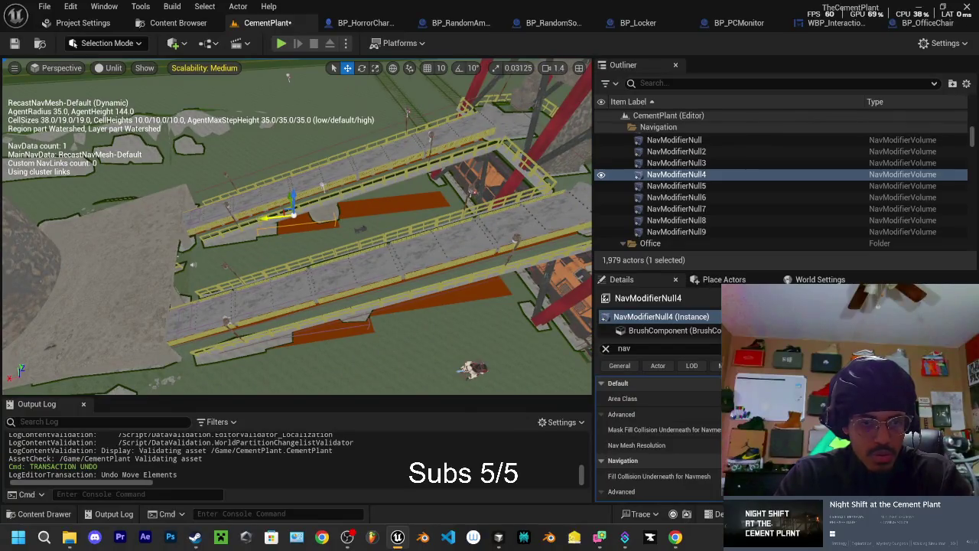
{"action": "left_click_drag", "start_coordinate": [263, 217], "coordinate": [95, 230], "text": "alt"}
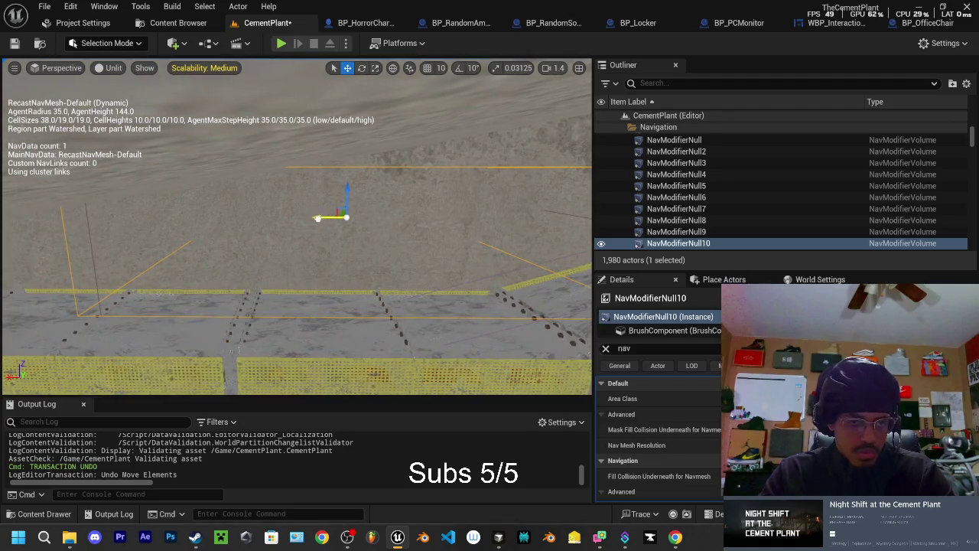
Step: Slide NavModifierNull10 left along the walkway and nudge it sideways, cycling move, rotate and scale gizmos
{"action": "left_click_drag", "start_coordinate": [325, 217], "coordinate": [162, 216]}
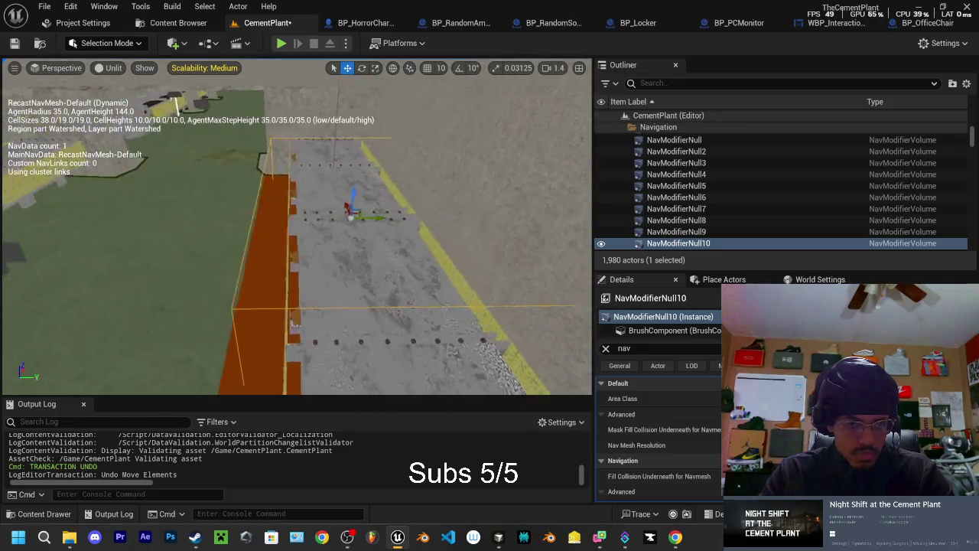
{"action": "mouse_move", "coordinate": [322, 211]}
{"action": "left_mouse_down"}
{"action": "mouse_move", "coordinate": [299, 221]}
{"action": "mouse_move", "coordinate": [274, 214]}
{"action": "mouse_move", "coordinate": [285, 222]}
{"action": "left_mouse_up"}
{"action": "key", "text": "r"}
{"action": "key", "text": "w"}
{"action": "key", "text": "e"}
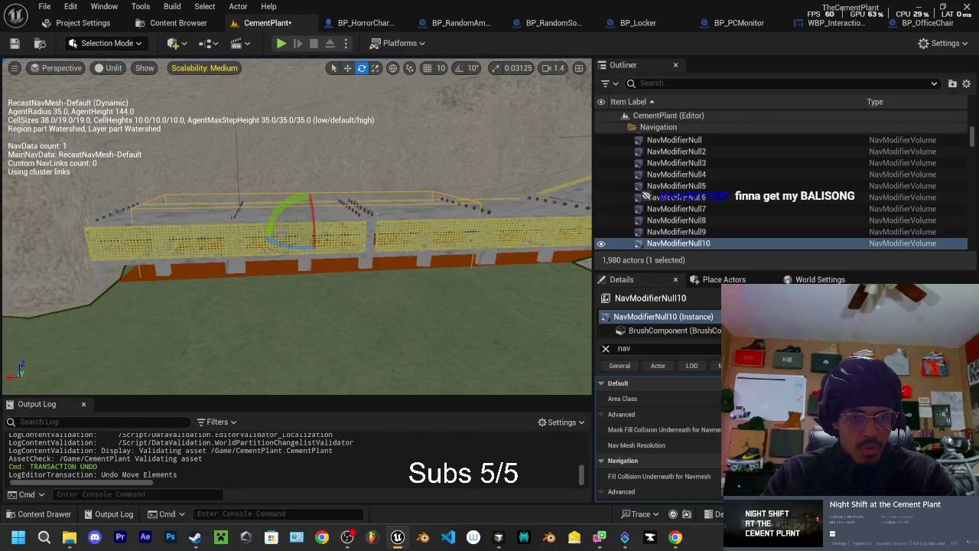
{"action": "key", "text": "w"}
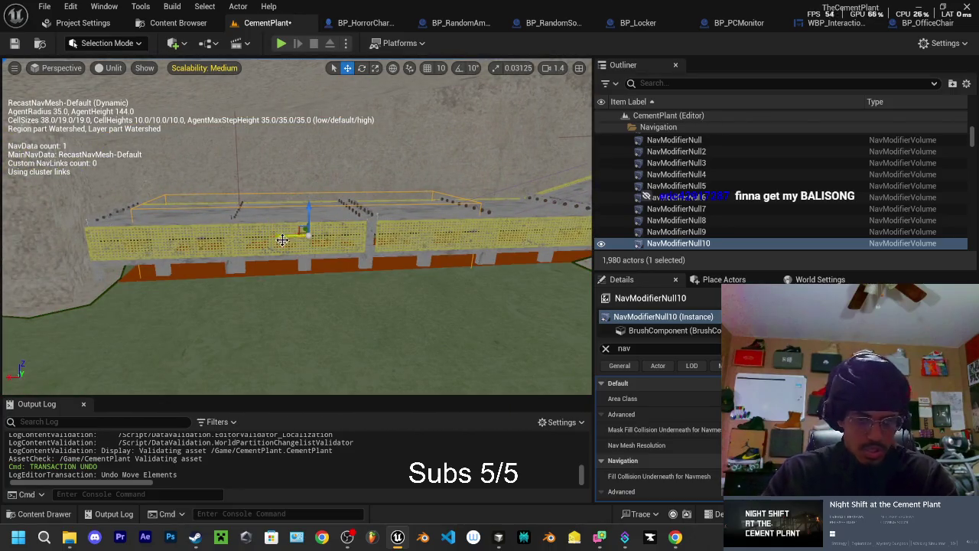
{"action": "key", "text": "e"}
{"action": "key", "text": "r"}
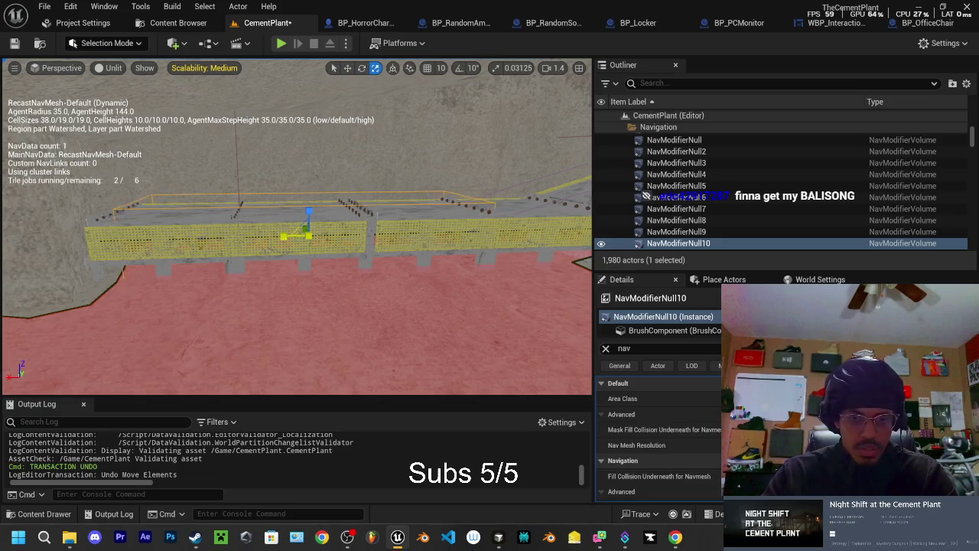
{"action": "mouse_move", "coordinate": [274, 261]}
{"action": "left_mouse_down"}
{"action": "mouse_move", "coordinate": [272, 287]}
{"action": "mouse_move", "coordinate": [76, 130]}
{"action": "mouse_move", "coordinate": [91, 122]}
{"action": "left_mouse_up"}
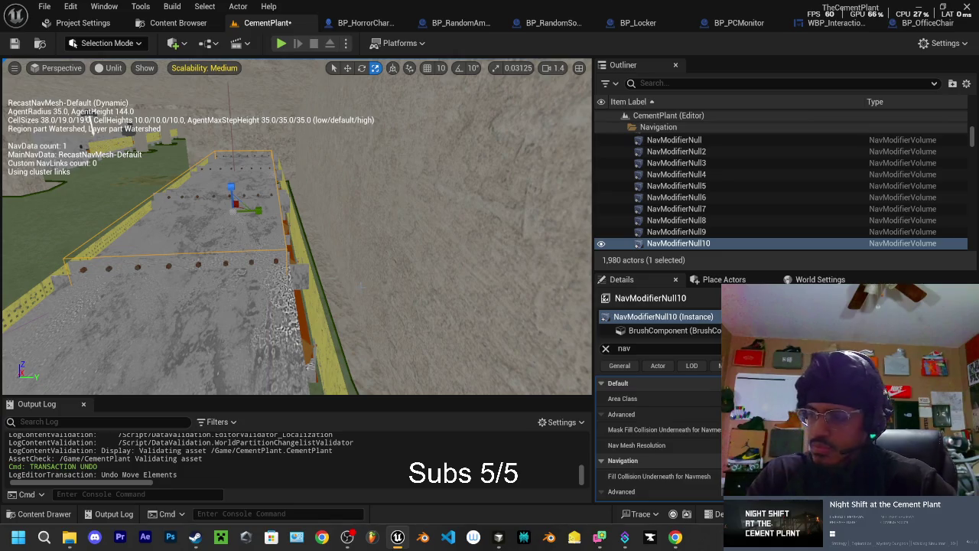
{"action": "key", "text": "p"}
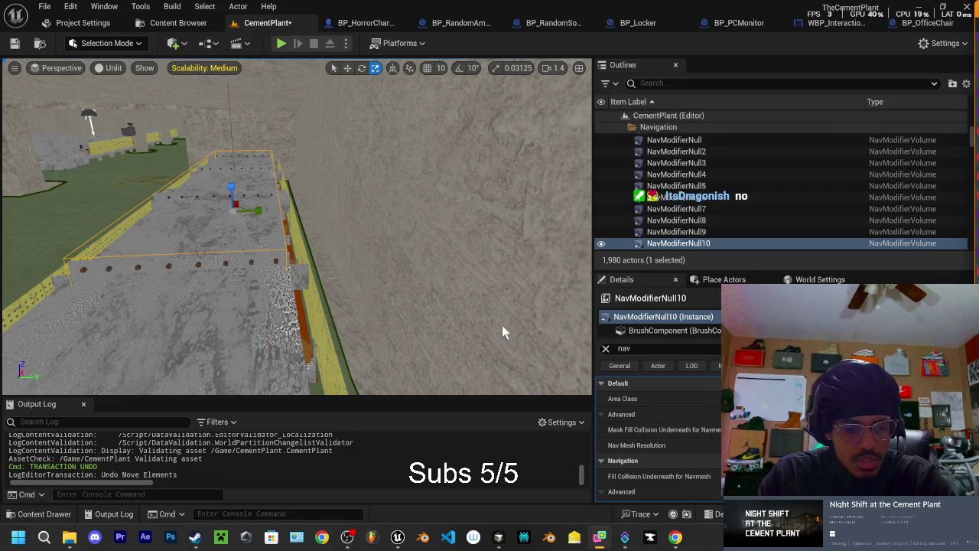
{"action": "key", "text": "p"}
{"action": "mouse_move", "coordinate": [503, 331]}
{"action": "left_mouse_down"}
{"action": "mouse_move", "coordinate": [398, 317]}
{"action": "mouse_move", "coordinate": [440, 318]}
{"action": "mouse_move", "coordinate": [417, 325]}
{"action": "mouse_move", "coordinate": [516, 227]}
{"action": "mouse_move", "coordinate": [547, 304]}
{"action": "left_mouse_up"}
{"action": "key", "text": "q"}
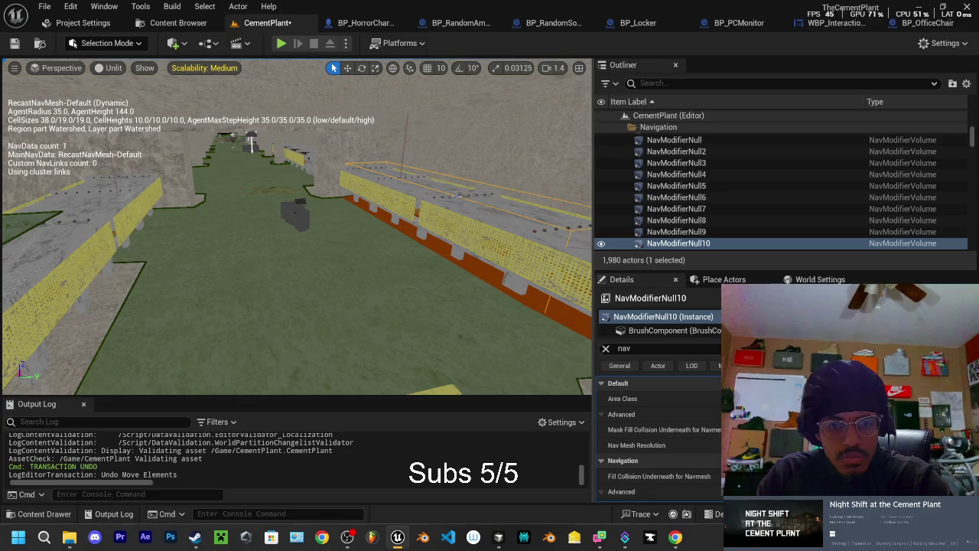
Step: Duplicate NavModifierNull10 far left along the corridor's left walkway as NavModifierNull11
{"action": "key", "text": "w"}
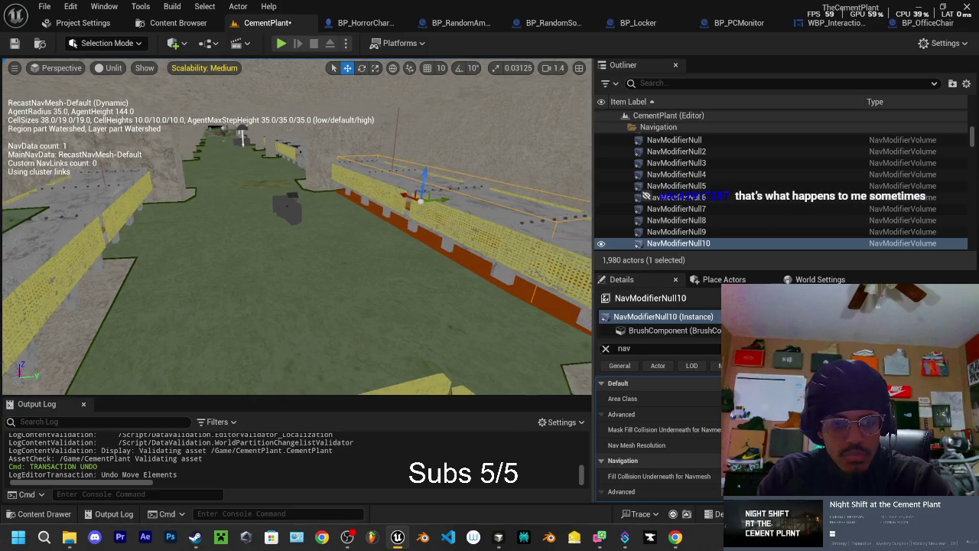
{"action": "scroll", "coordinate": [452, 195], "scroll_direction": "up", "scroll_amount": 2}
{"action": "left_click_drag", "start_coordinate": [455, 195], "coordinate": [98, 221]}
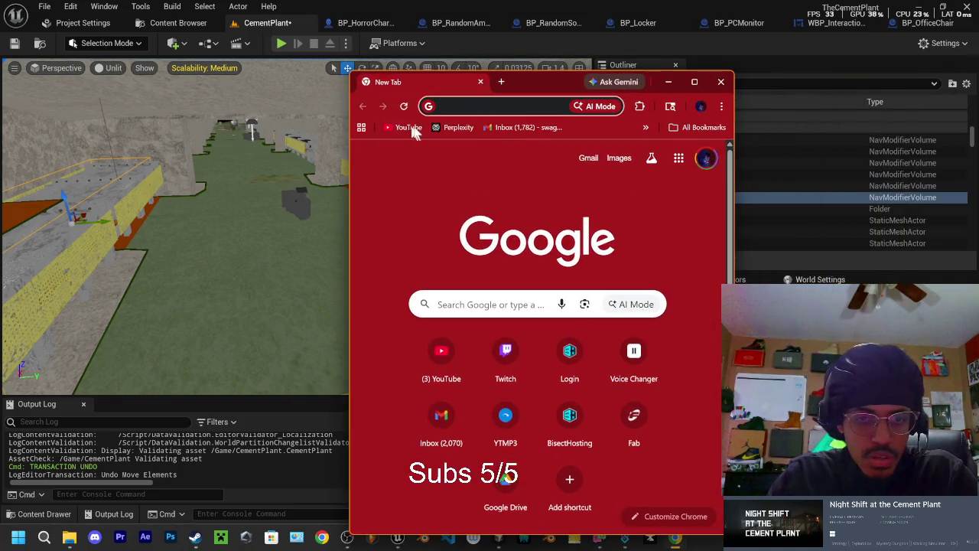
Step: Open YouTube in a maximized browser and open the Krusty Krew video in a new tab
{"action": "left_click", "coordinate": [409, 127]}
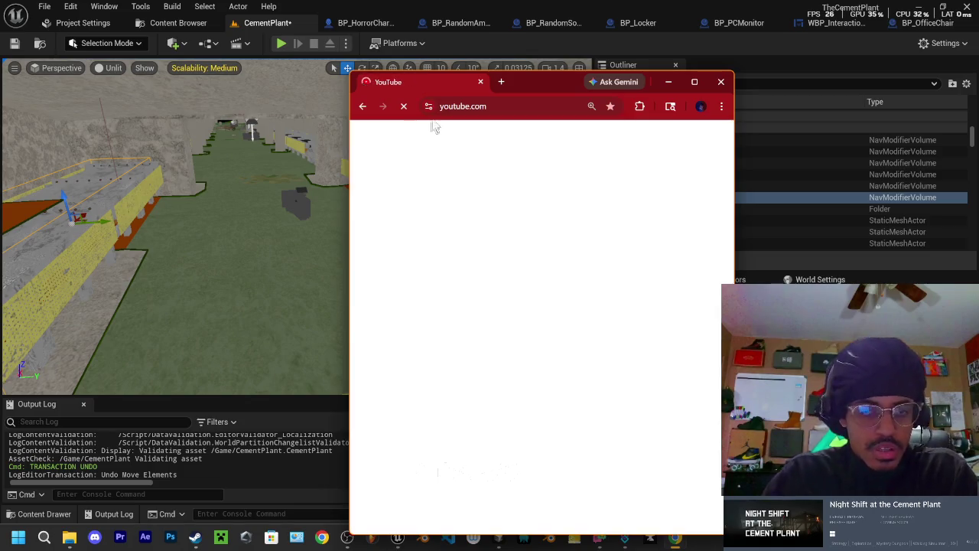
{"action": "left_click_drag", "start_coordinate": [549, 80], "coordinate": [469, 61]}
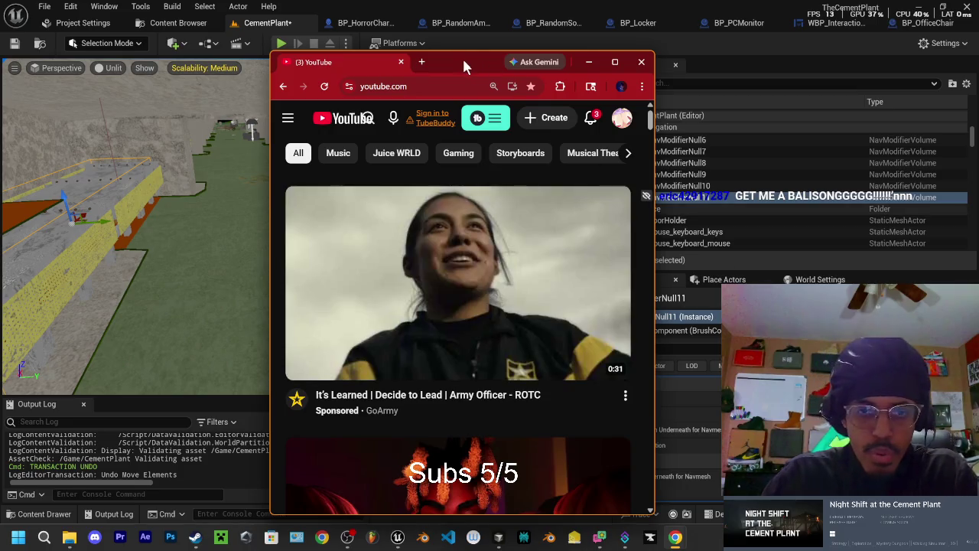
{"action": "left_click", "coordinate": [614, 62]}
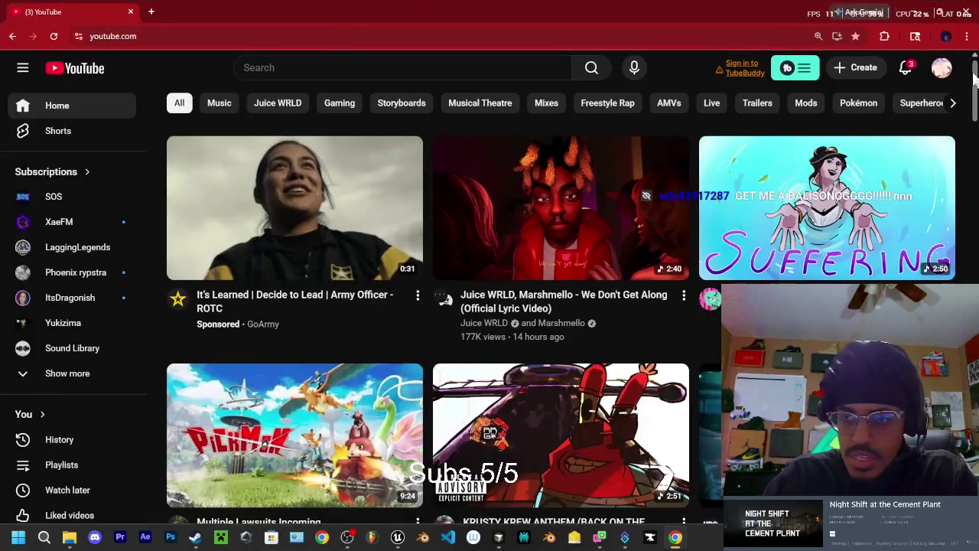
{"action": "left_click", "coordinate": [942, 67]}
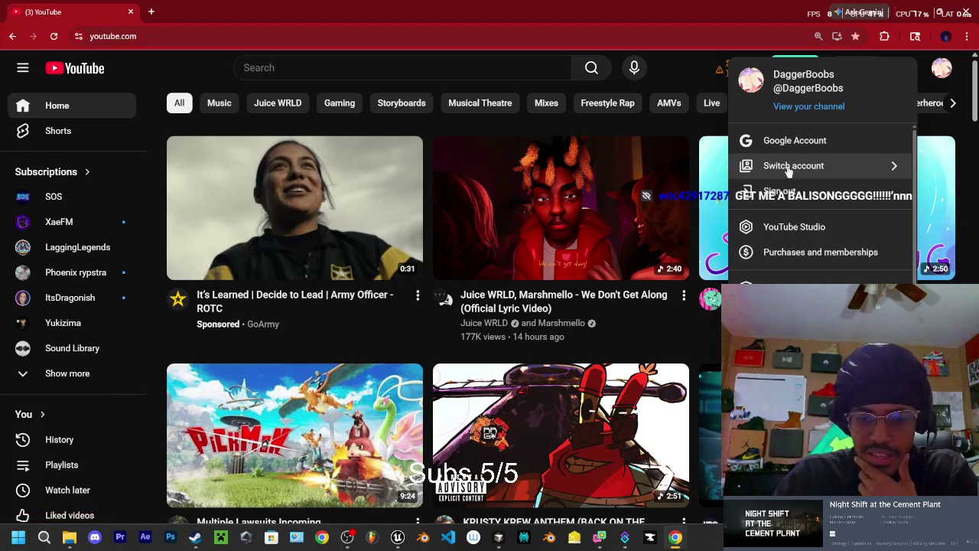
{"action": "right_click", "coordinate": [579, 433]}
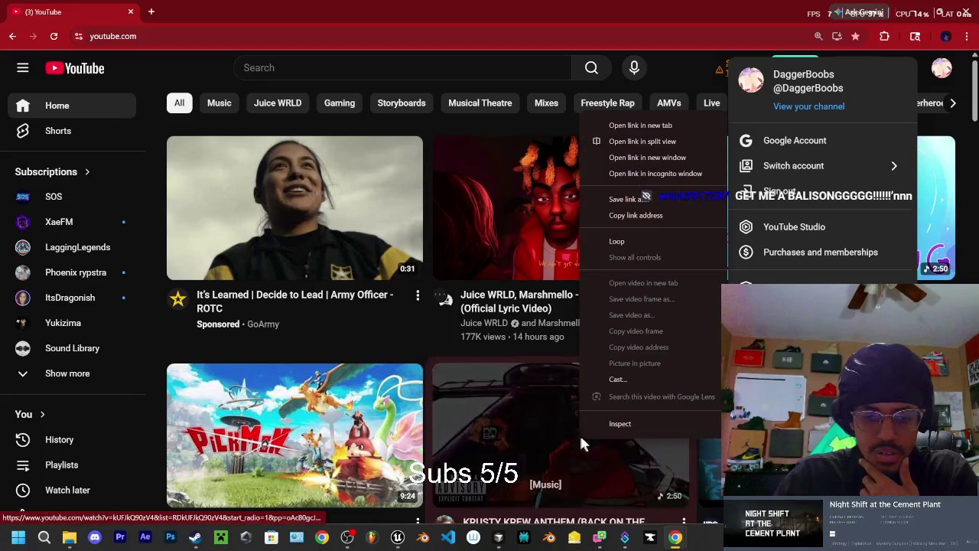
{"action": "left_click", "coordinate": [643, 125]}
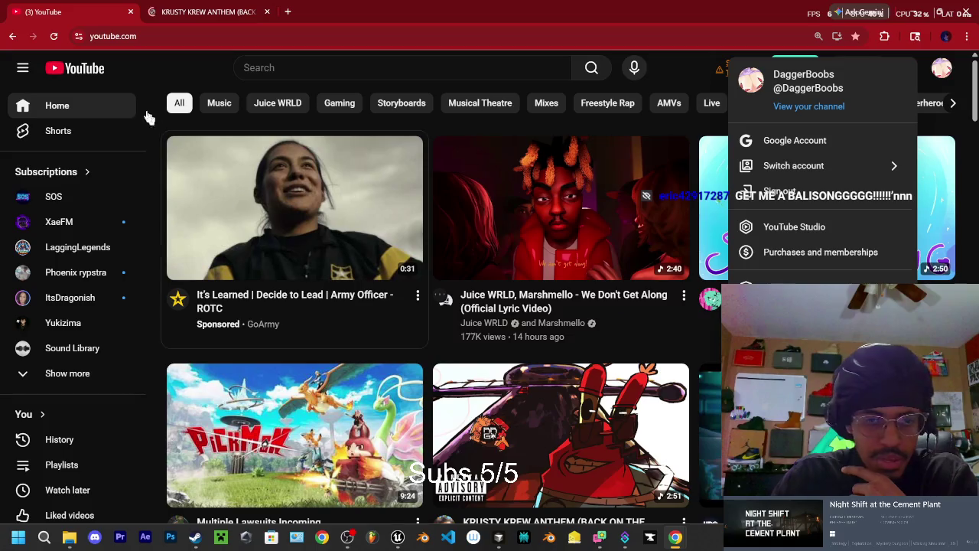
Step: Go to your own channel page from the account menu, briefly checking the KRUSTY KREW ANTHEM tab
{"action": "left_click", "coordinate": [135, 214]}
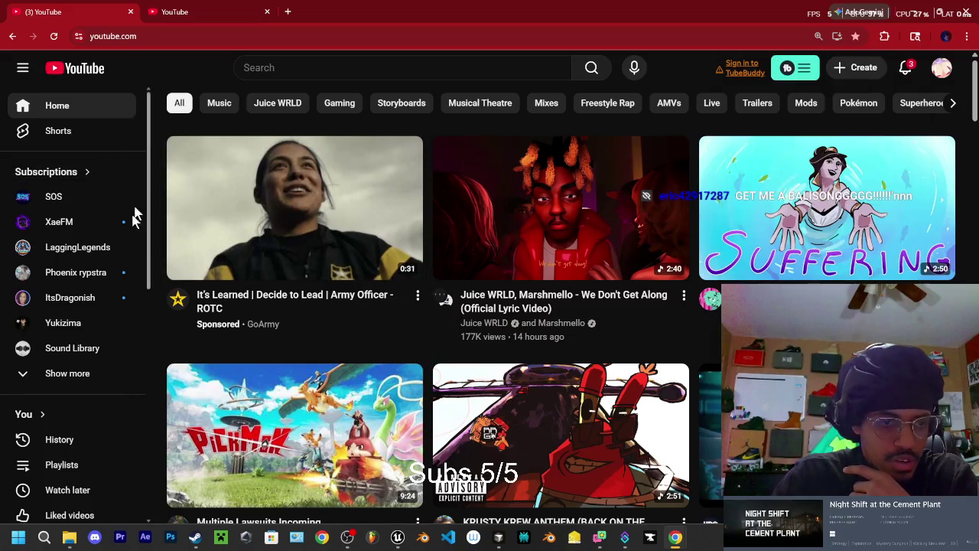
{"action": "left_click", "coordinate": [63, 375]}
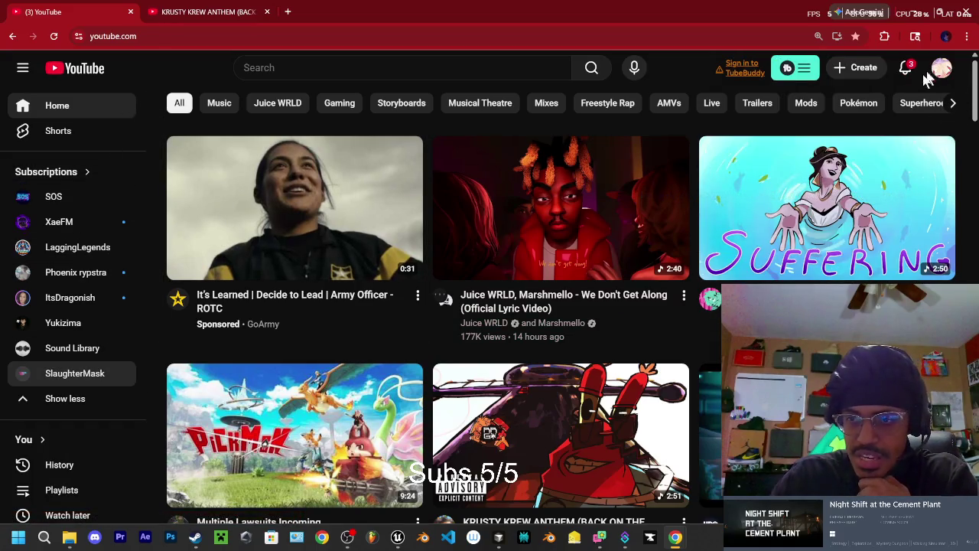
{"action": "left_click", "coordinate": [941, 69]}
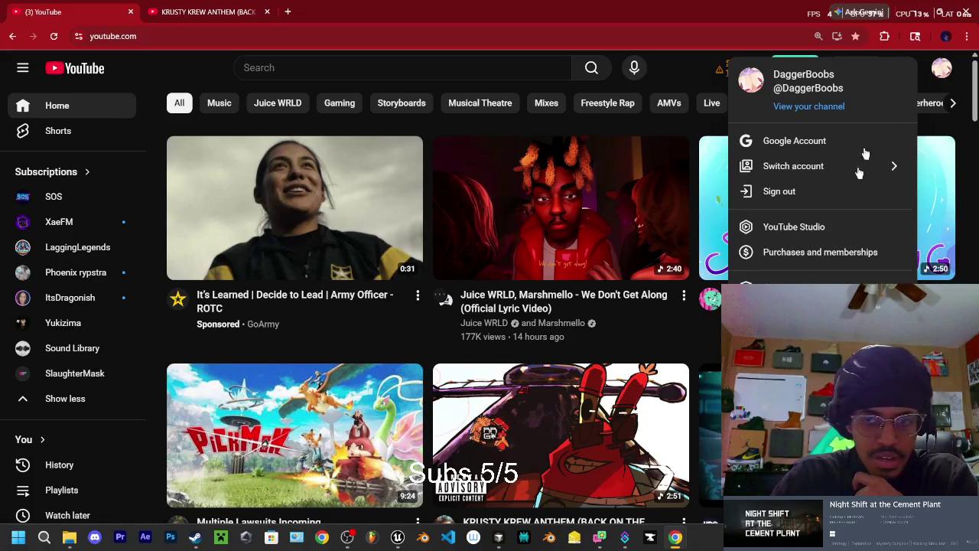
{"action": "left_click", "coordinate": [799, 108]}
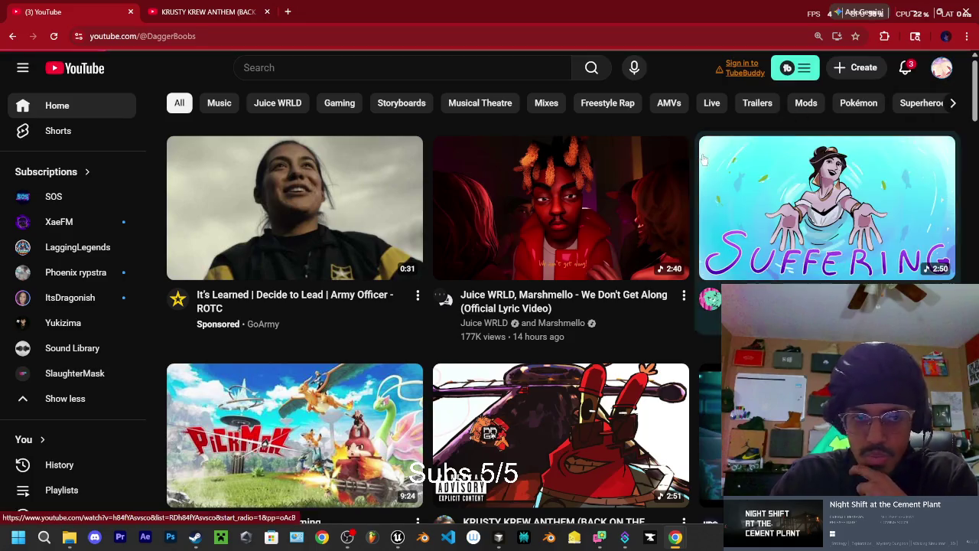
{"action": "left_click", "coordinate": [183, 12]}
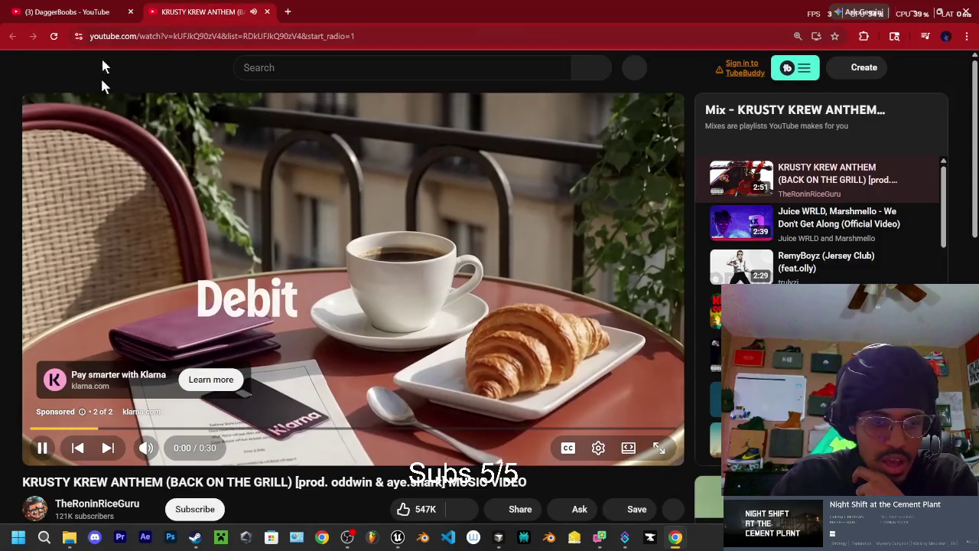
{"action": "left_click", "coordinate": [69, 12]}
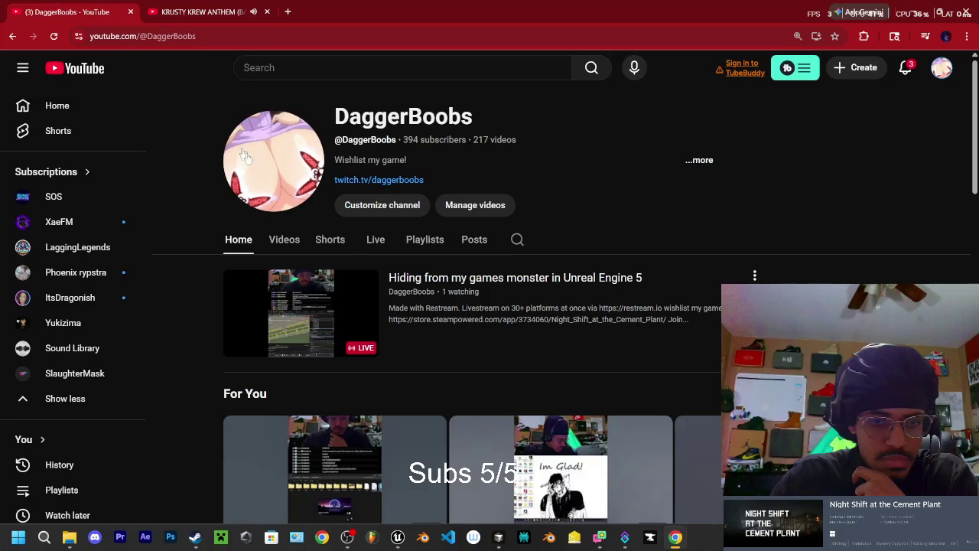
Step: Open the live stream 'Hiding from my games monster in Unreal Engine 5' and pause it
{"action": "left_click", "coordinate": [306, 316]}
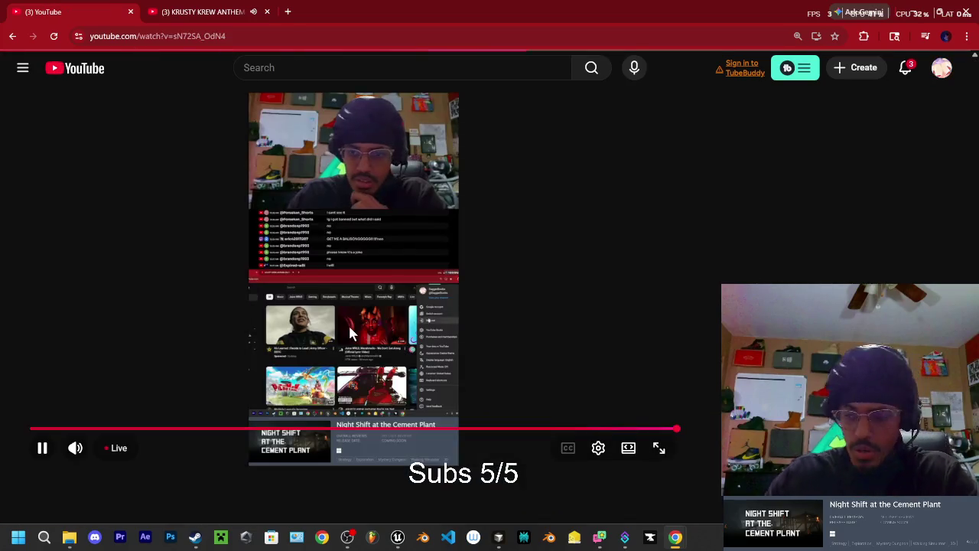
{"action": "left_click", "coordinate": [42, 447]}
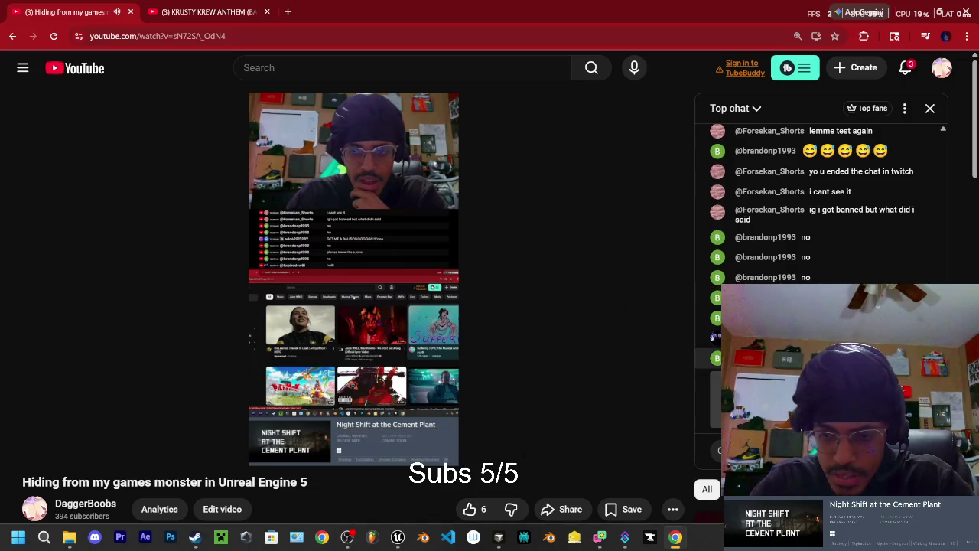
{"action": "double_click", "coordinate": [671, 19]}
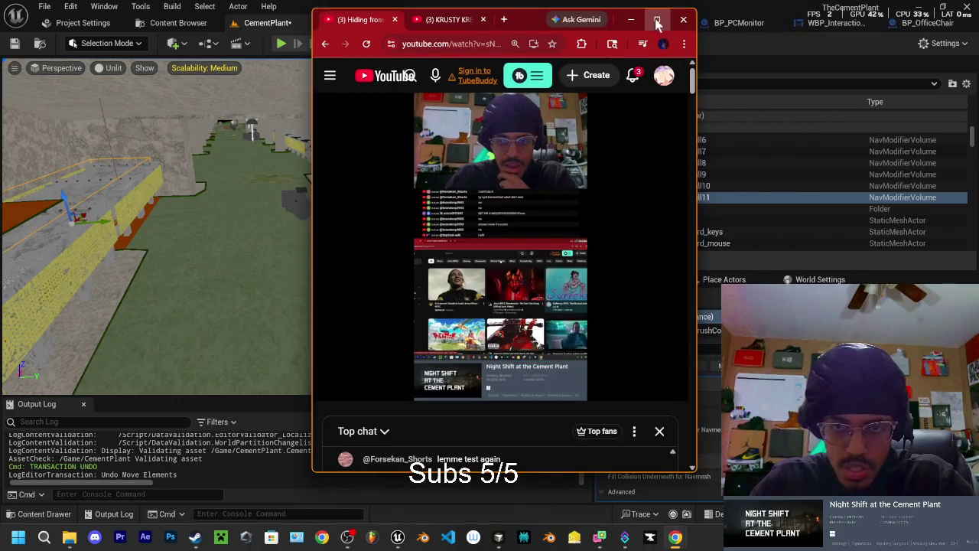
{"action": "left_click", "coordinate": [656, 21]}
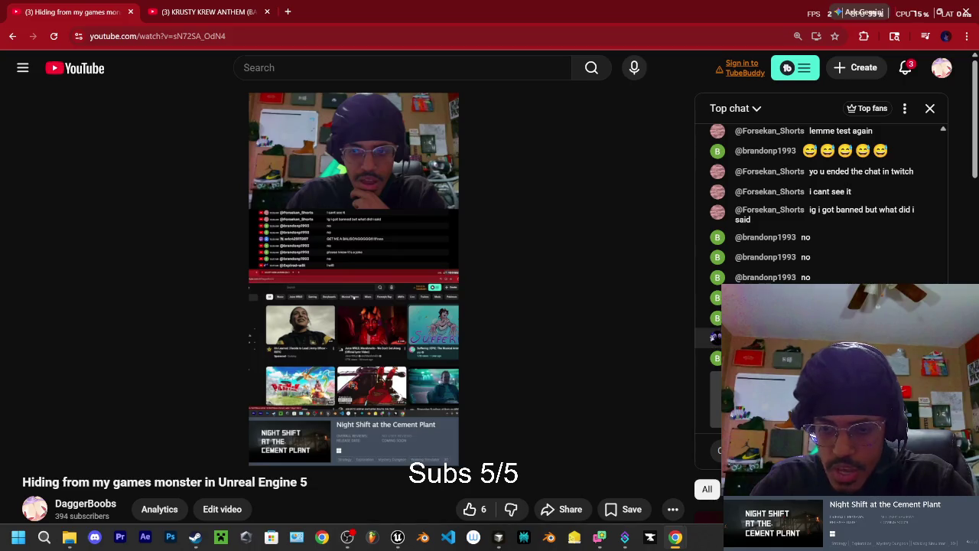
Step: Report two chat messages as hate speech or graphic violence
{"action": "left_click", "coordinate": [753, 242]}
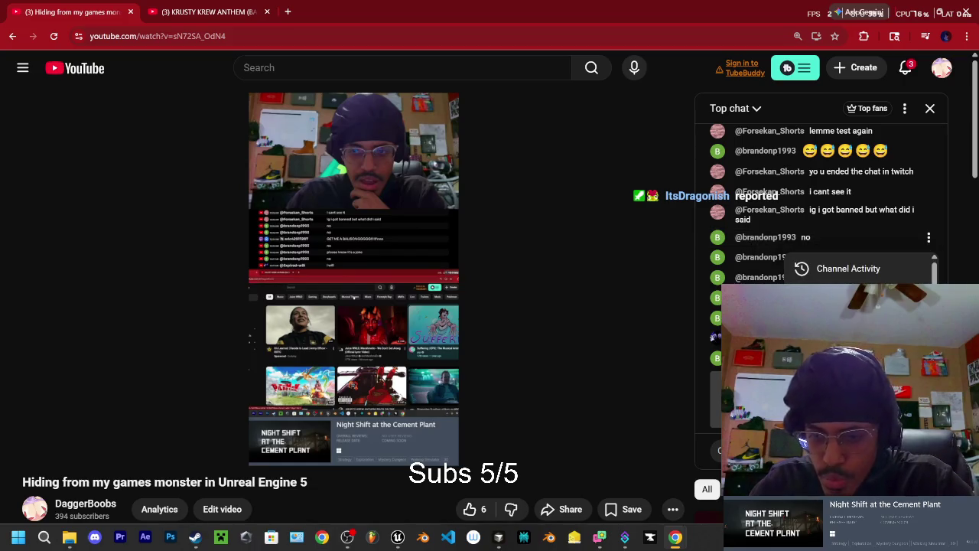
{"action": "left_click", "coordinate": [826, 296]}
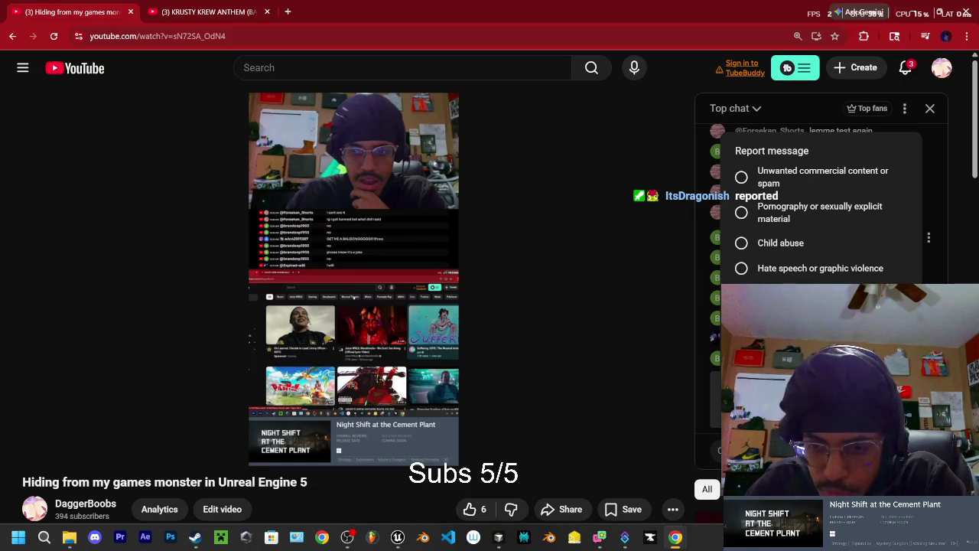
{"action": "left_click", "coordinate": [741, 269]}
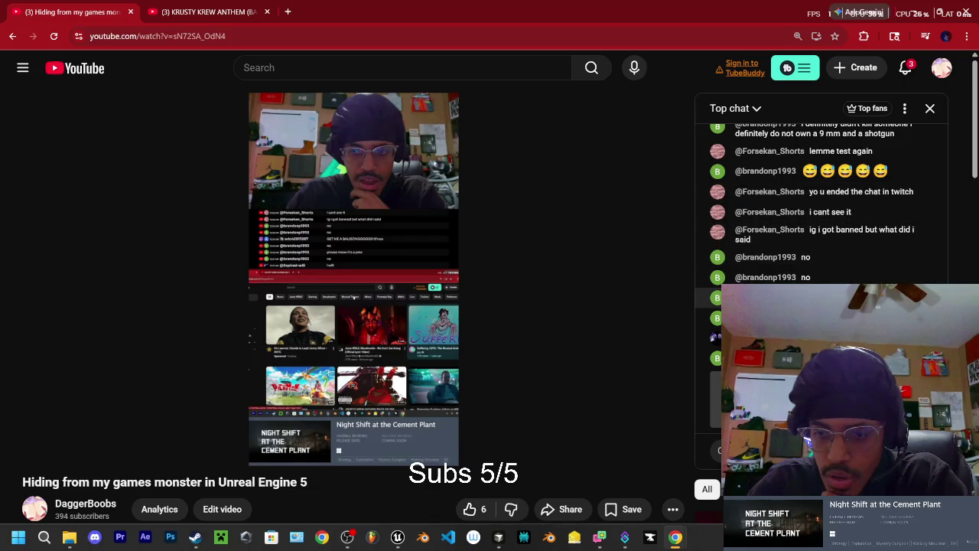
{"action": "left_click", "coordinate": [662, 255]}
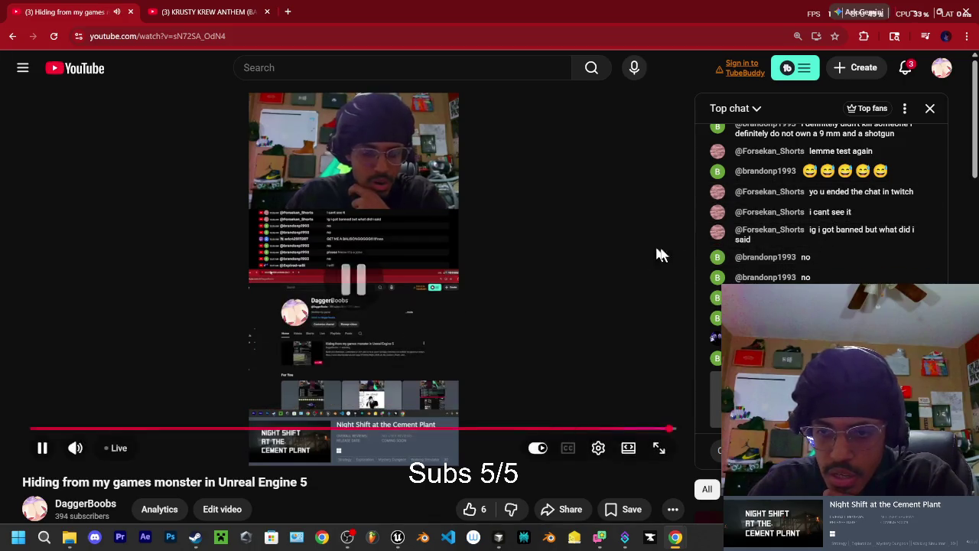
{"action": "right_click", "coordinate": [784, 138]}
{"action": "left_click", "coordinate": [832, 226]}
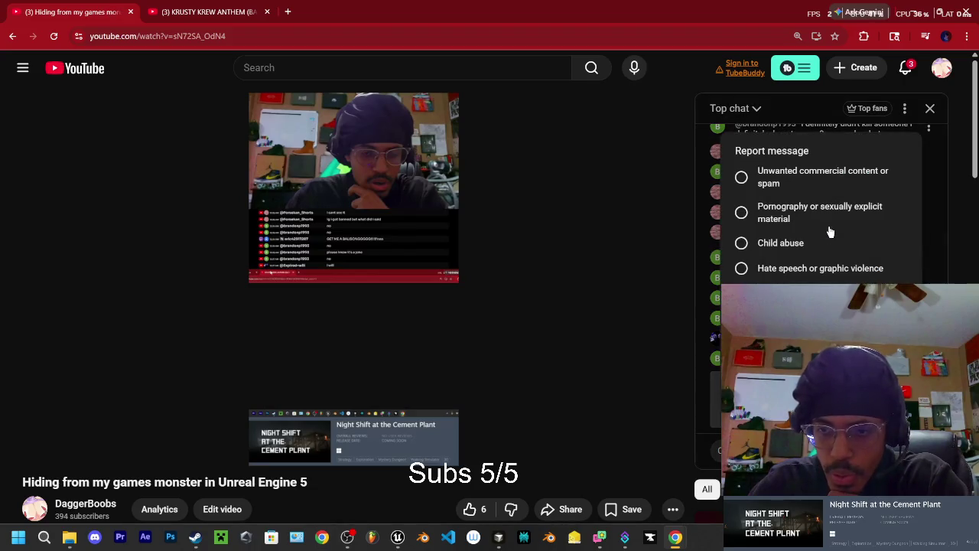
{"action": "left_click", "coordinate": [741, 268]}
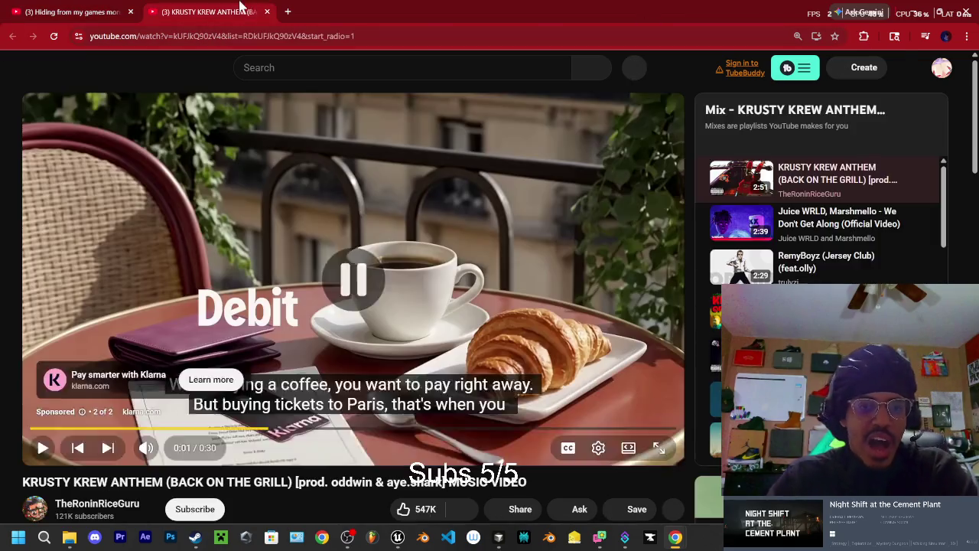
{"action": "left_click", "coordinate": [207, 11]}
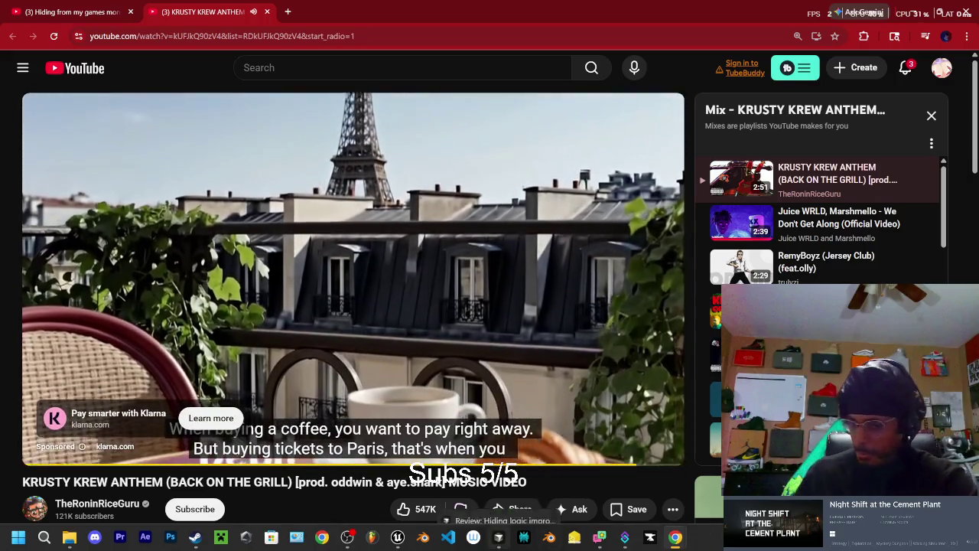
Step: Let the ad finish on the KRUSTY KREW ANTHEM tab, then pause the video
{"action": "mouse_move", "coordinate": [498, 537]}
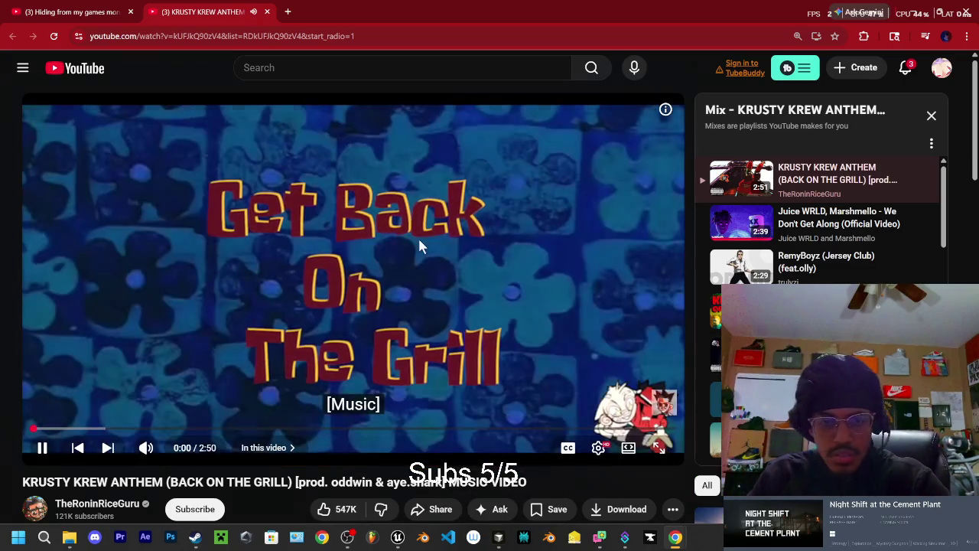
{"action": "left_click", "coordinate": [417, 236]}
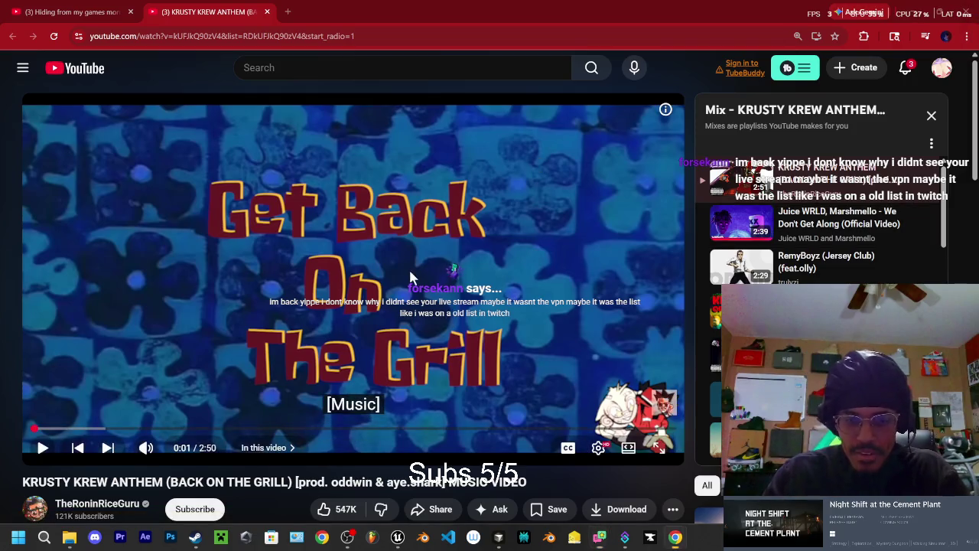
Step: Resume KRUSTY KREW ANTHEM and expand its description to the Music credits, then return to Unreal
{"action": "left_click", "coordinate": [534, 271]}
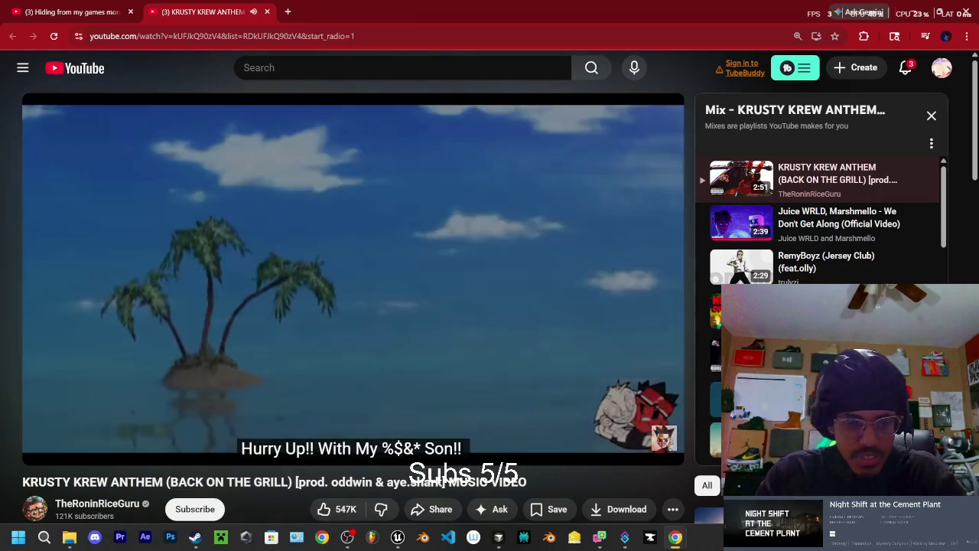
{"action": "scroll", "coordinate": [176, 306], "scroll_direction": "down", "scroll_amount": 5}
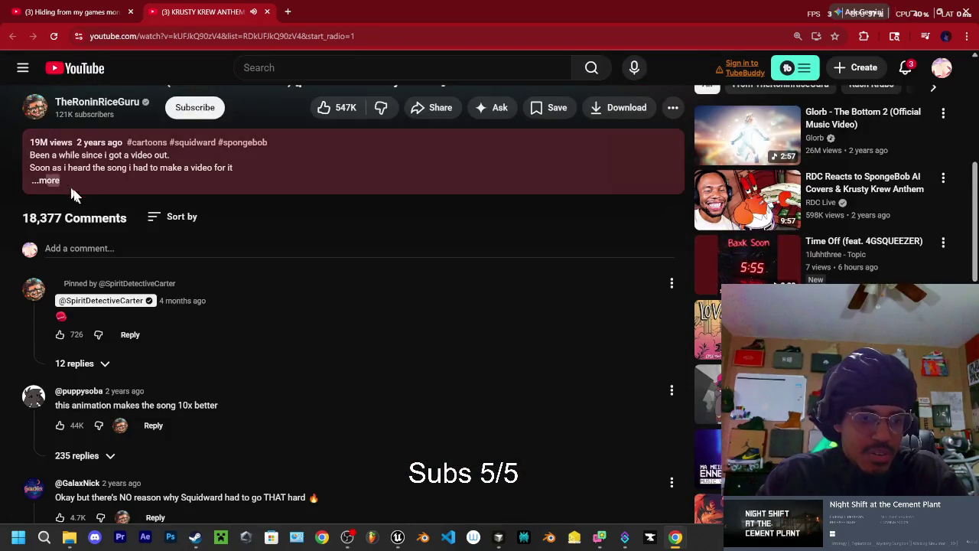
{"action": "left_click", "coordinate": [72, 191]}
{"action": "scroll", "coordinate": [144, 240], "scroll_direction": "down", "scroll_amount": 3}
{"action": "scroll", "coordinate": [168, 237], "scroll_direction": "up", "scroll_amount": 2}
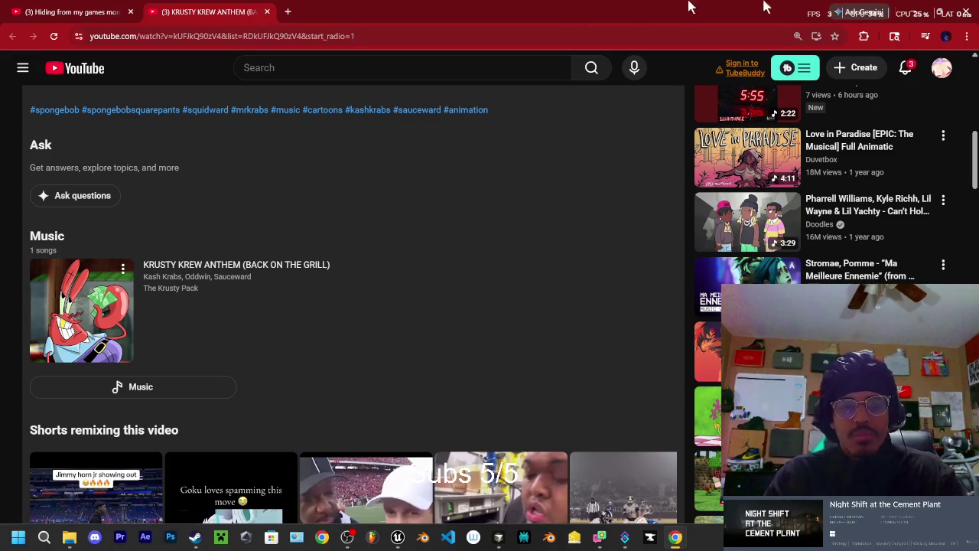
{"action": "left_click", "coordinate": [908, 7]}
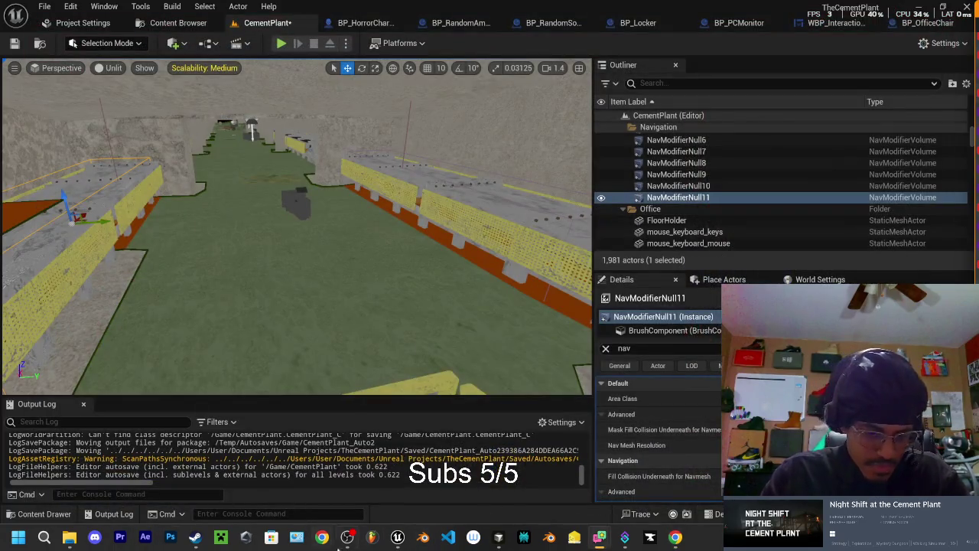
Step: Fly past the orange ledge to the STOP sign, then select NavModifierNull10 and the SM_ConveryerBelt55 conveyor
{"action": "mouse_move", "coordinate": [359, 218]}
{"action": "left_mouse_down"}
{"action": "mouse_move", "coordinate": [291, 218]}
{"action": "mouse_move", "coordinate": [252, 238]}
{"action": "mouse_move", "coordinate": [257, 218]}
{"action": "mouse_move", "coordinate": [268, 229]}
{"action": "mouse_move", "coordinate": [275, 222]}
{"action": "mouse_move", "coordinate": [277, 234]}
{"action": "mouse_move", "coordinate": [307, 228]}
{"action": "left_mouse_up"}
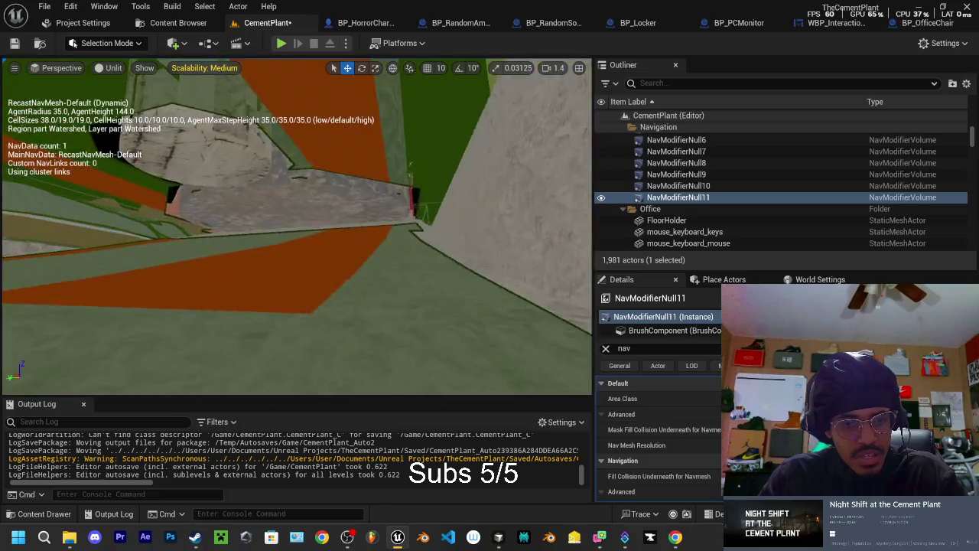
{"action": "left_click_drag", "start_coordinate": [307, 228], "coordinate": [309, 229]}
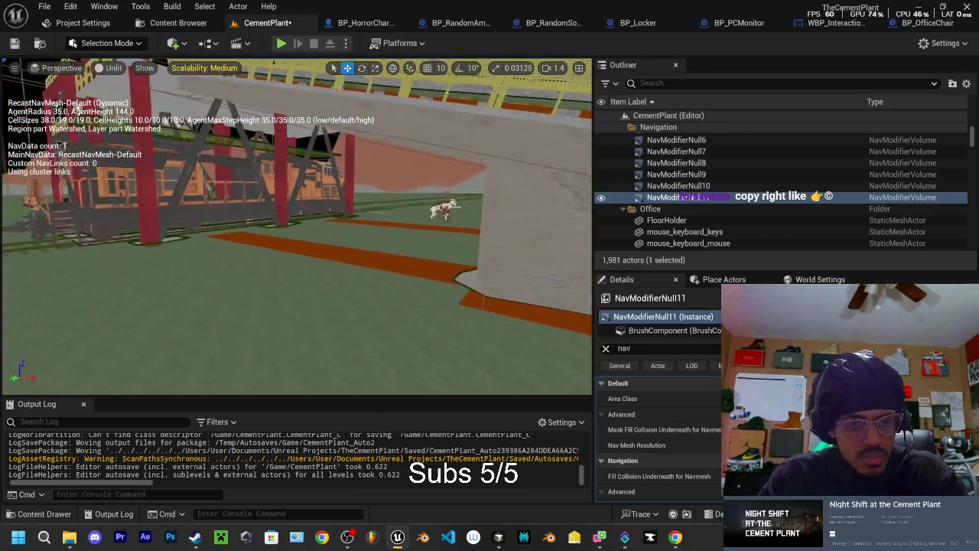
{"action": "left_click_drag", "start_coordinate": [309, 229], "coordinate": [309, 229]}
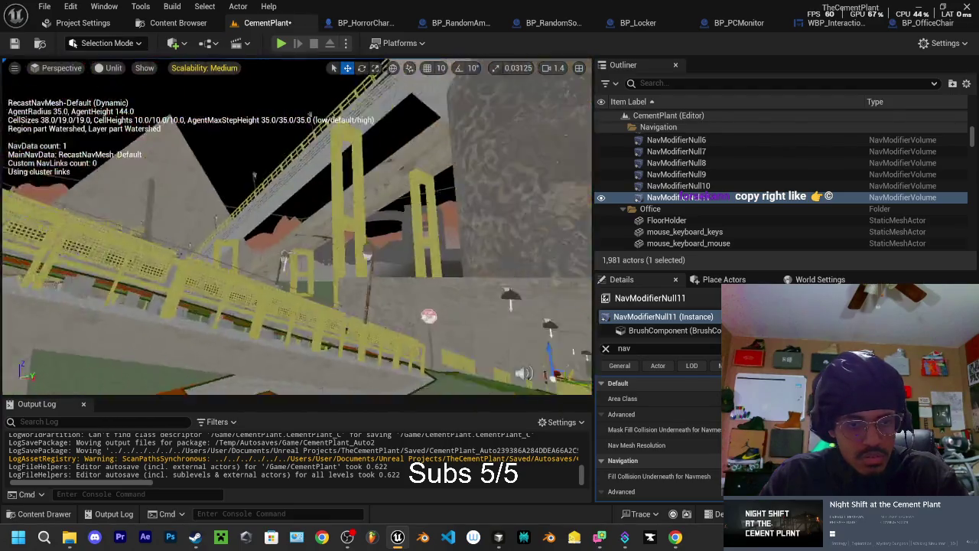
{"action": "left_click_drag", "start_coordinate": [309, 229], "coordinate": [309, 230]}
{"action": "left_click", "coordinate": [621, 192]}
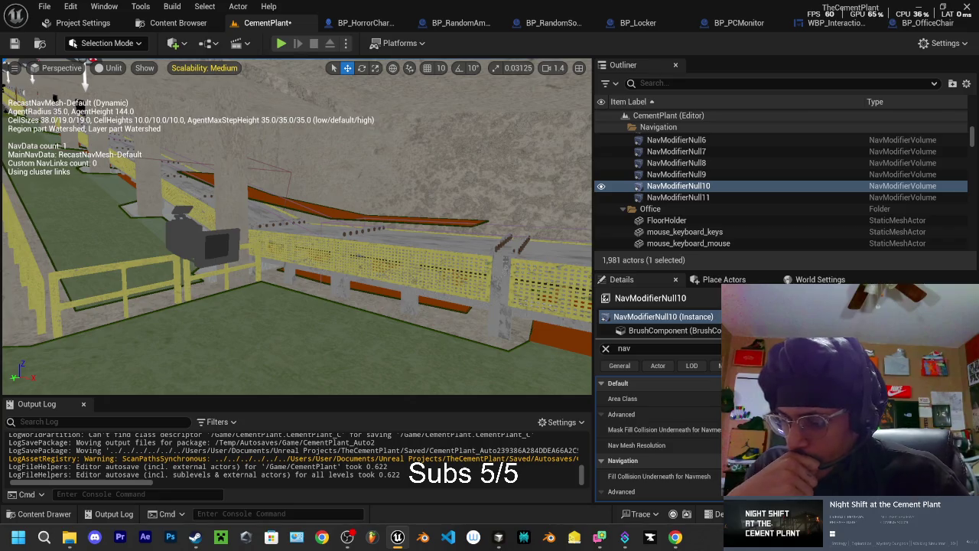
{"action": "left_click", "coordinate": [680, 198]}
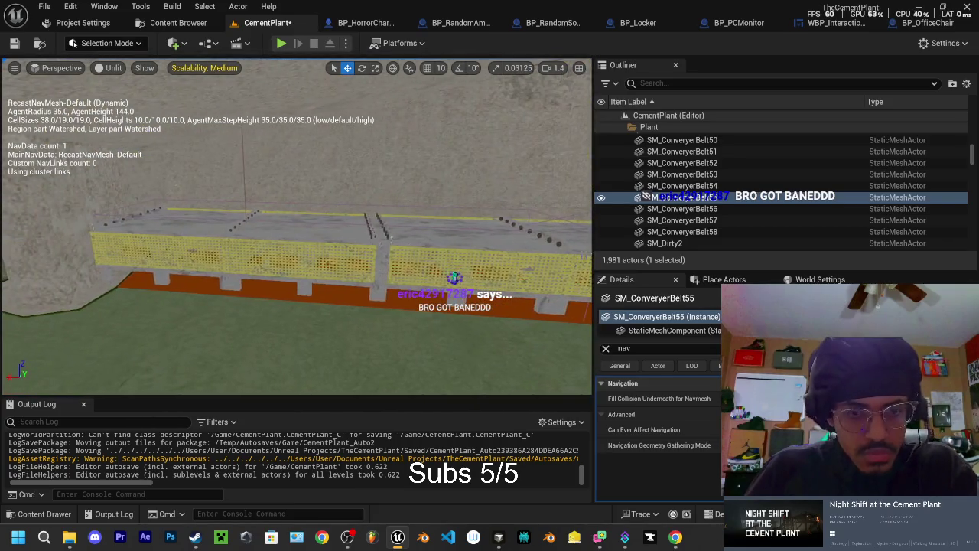
{"action": "key", "text": "ctrl+z"}
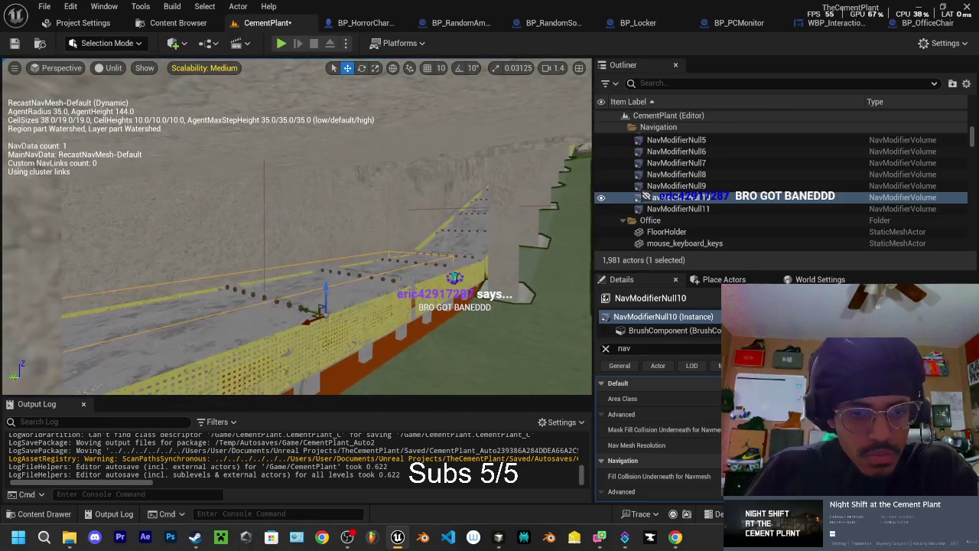
{"action": "key", "text": "ctrl+z"}
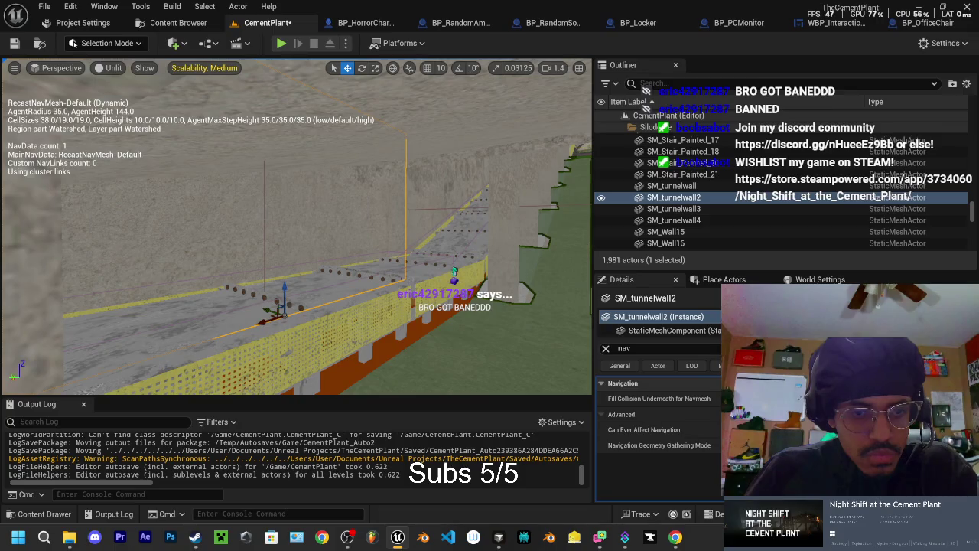
{"action": "key", "text": "ctrl+z"}
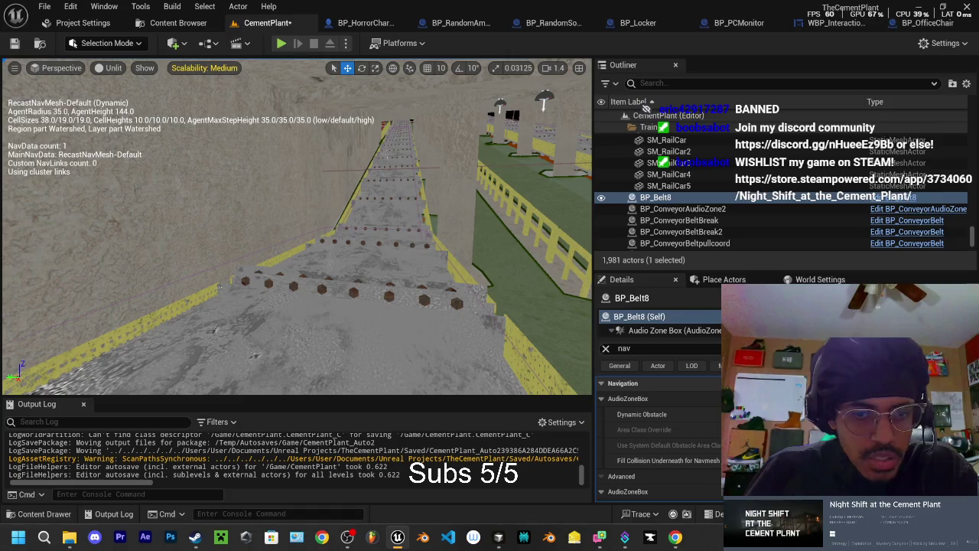
{"action": "left_click", "coordinate": [361, 182]}
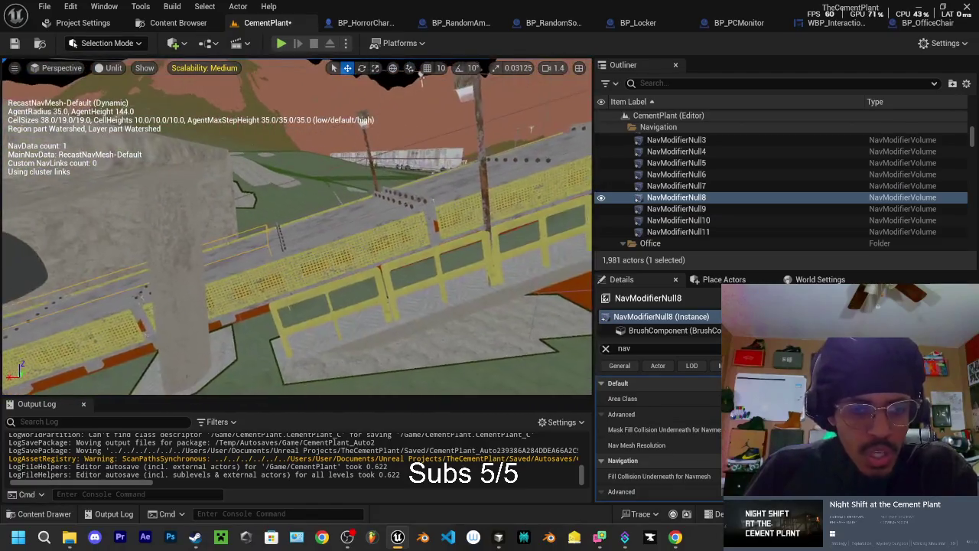
{"action": "key", "text": "w"}
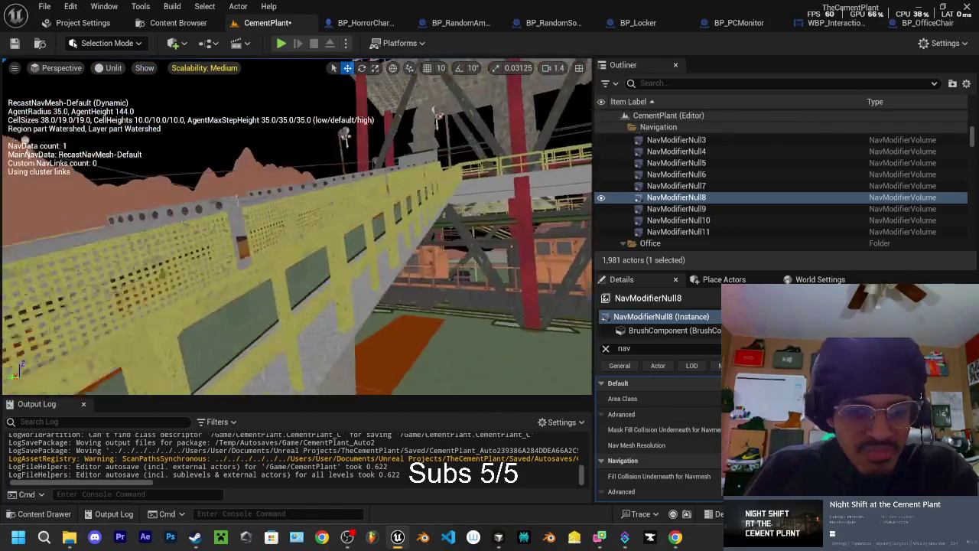
Step: Select NavModifierNull6 next to conveyor SM_ConveryerBelt7, frame it, and switch to the Scale tool
{"action": "key", "text": "w"}
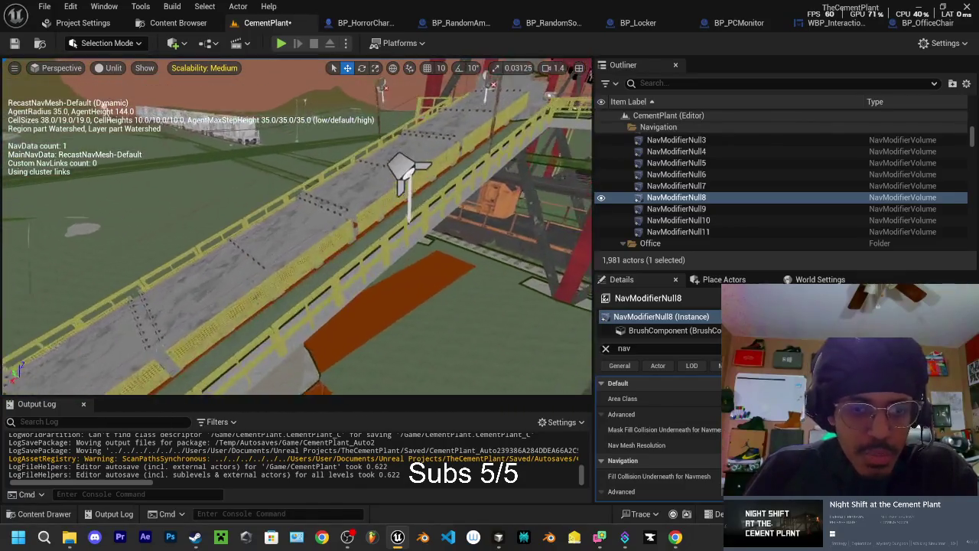
{"action": "left_click", "coordinate": [291, 238]}
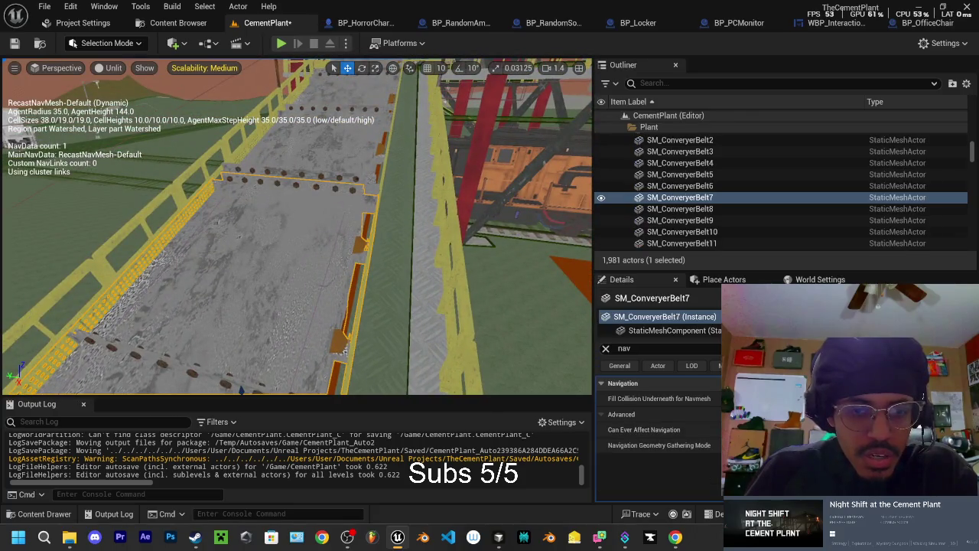
{"action": "left_click", "coordinate": [337, 181]}
{"action": "key", "text": "f"}
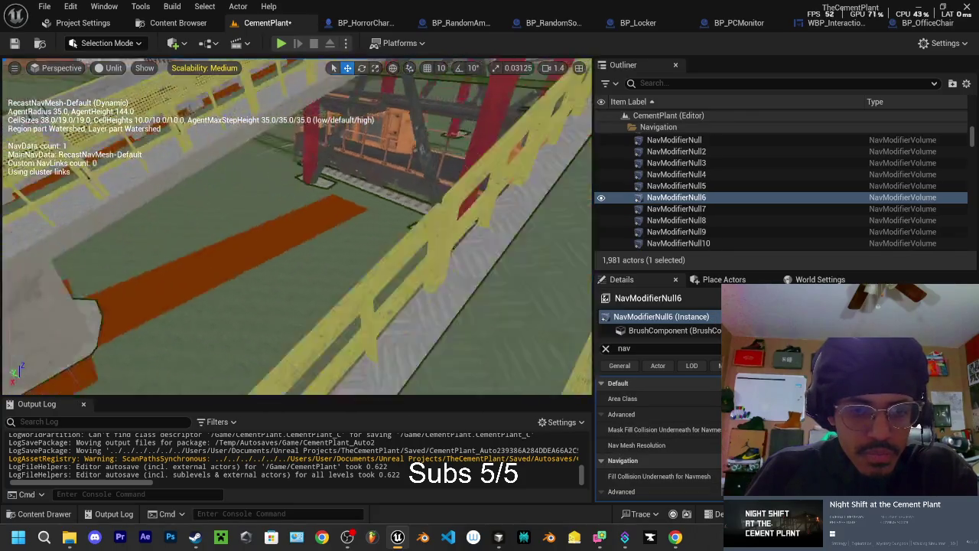
{"action": "key", "text": "e"}
{"action": "key", "text": "r"}
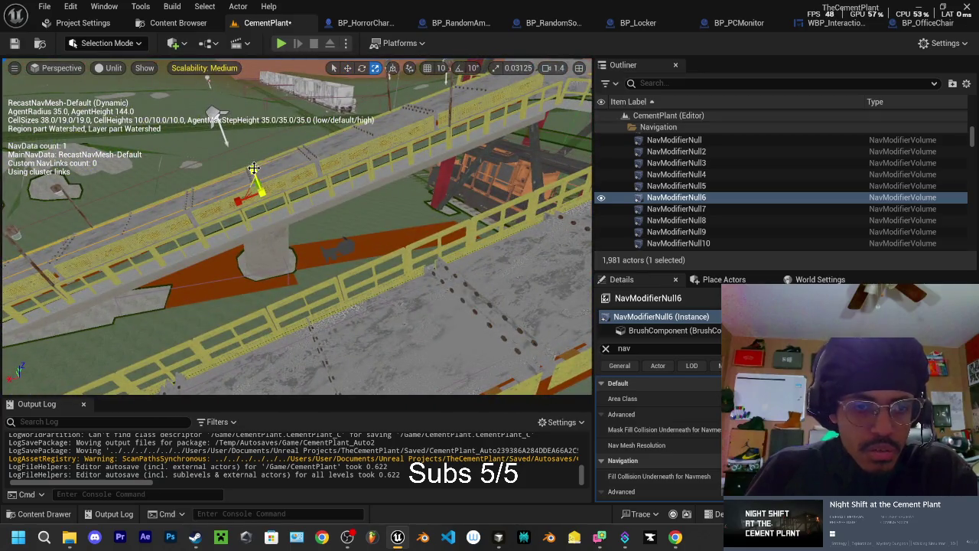
Step: Orbit under the bridge to inspect the navmesh below NavModifierNull6, then summon Perplexity with Alt+Space
{"action": "left_click_drag", "start_coordinate": [296, 229], "coordinate": [272, 222]}
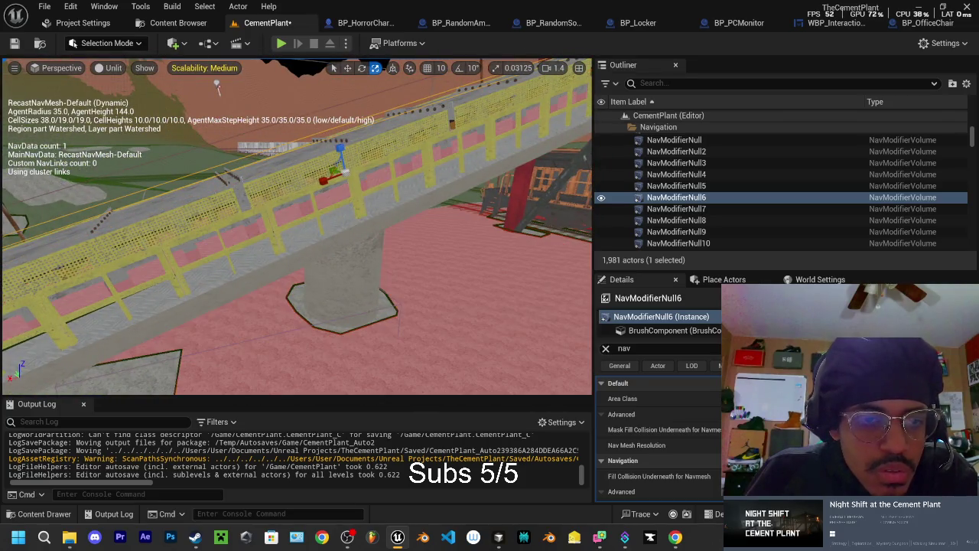
{"action": "left_click_drag", "start_coordinate": [339, 144], "coordinate": [352, 148]}
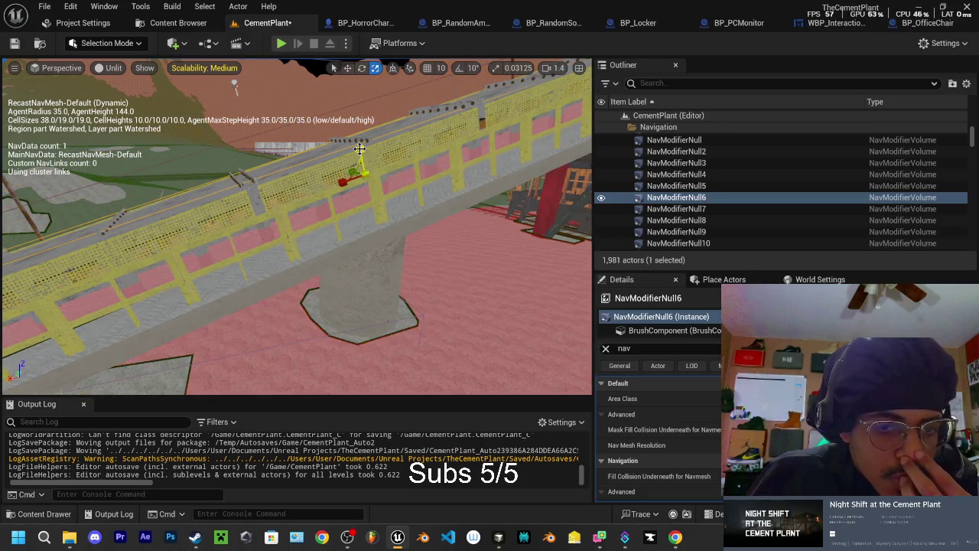
{"action": "left_click_drag", "start_coordinate": [346, 148], "coordinate": [390, 170]}
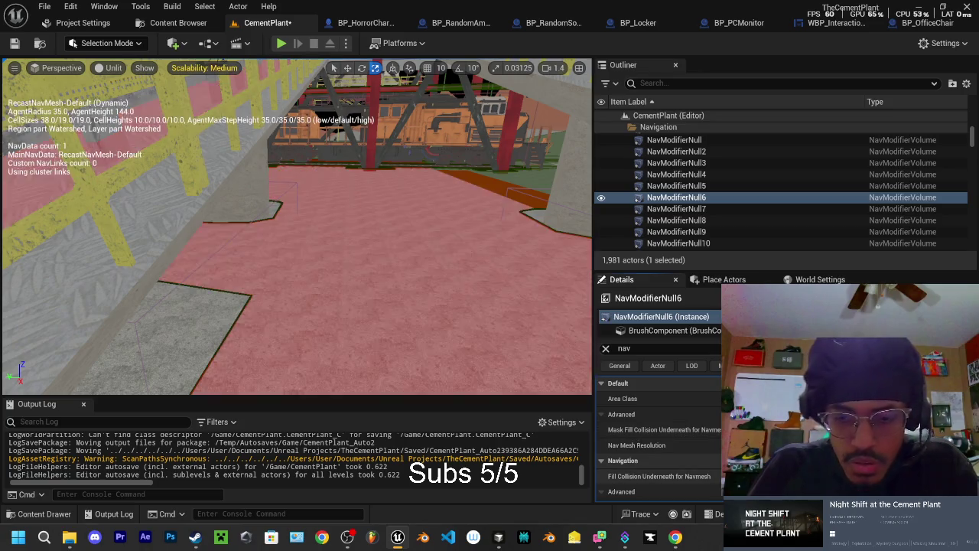
{"action": "scroll", "coordinate": [658, 436], "scroll_direction": "down", "scroll_amount": 1}
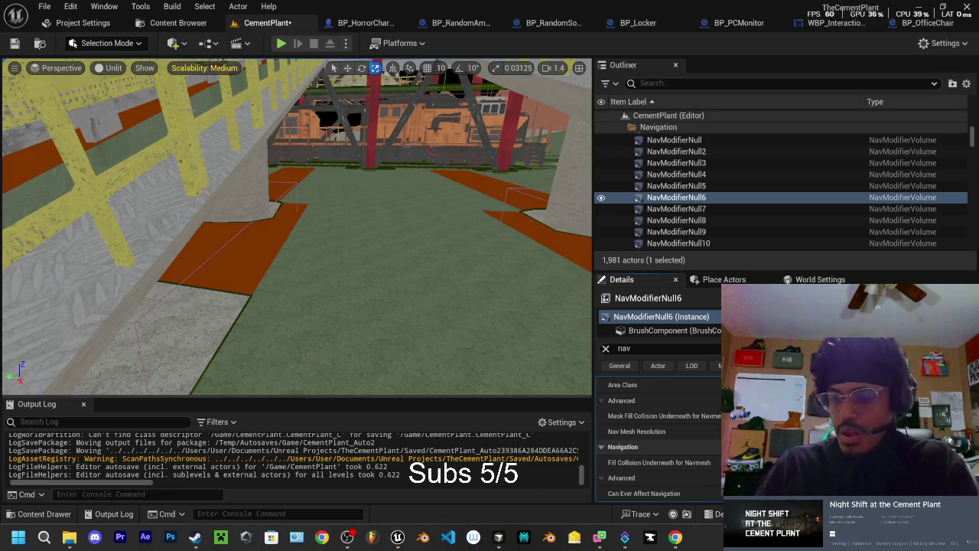
{"action": "key", "text": "alt+space"}
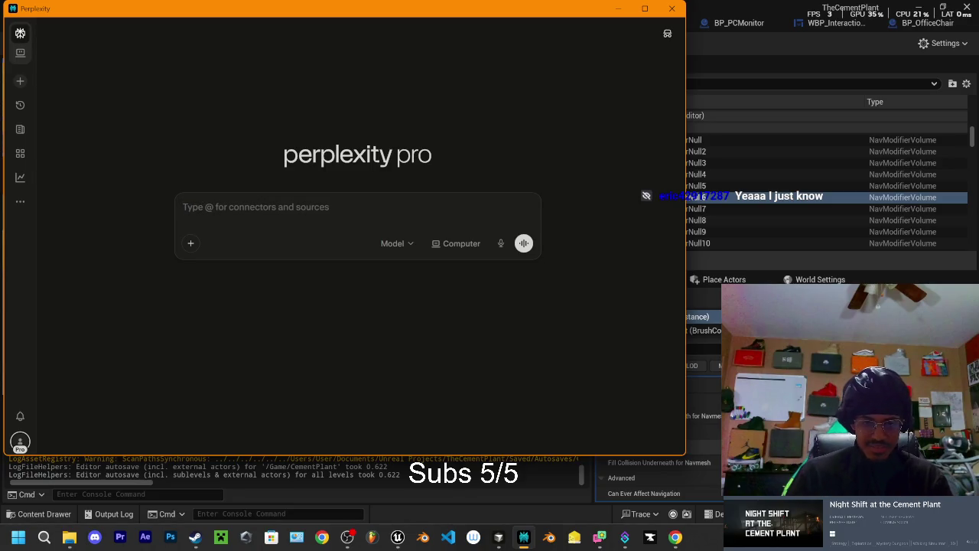
Step: In Perplexity Computer, begin the prompt 'im setting up a navmesh modifier in unreal engine on a ramp.'
{"action": "left_click", "coordinate": [459, 243]}
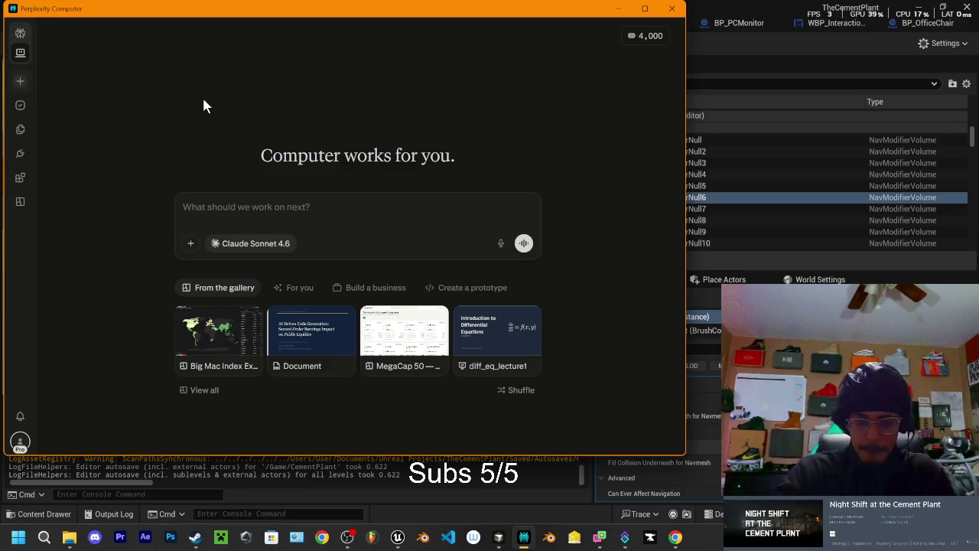
{"action": "left_click", "coordinate": [288, 208]}
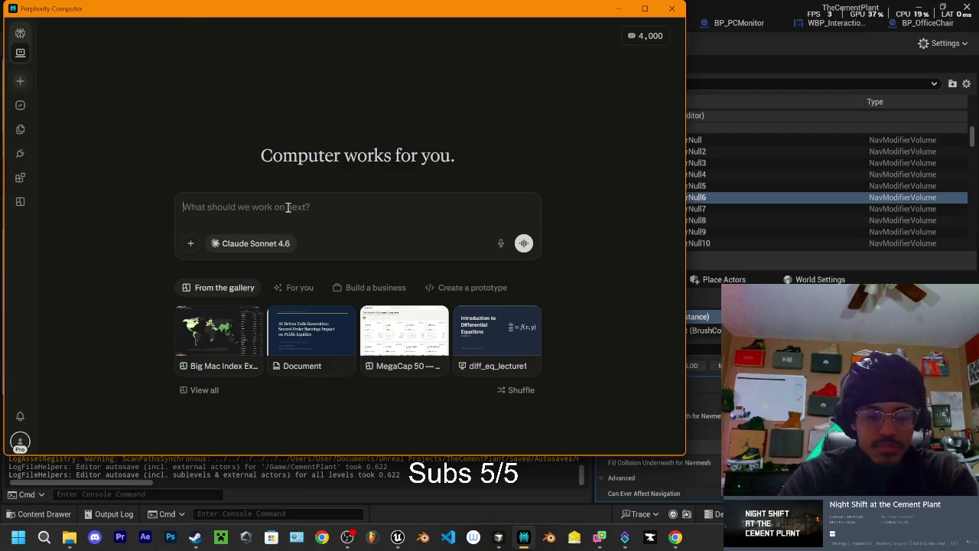
{"action": "type", "text": "i"}
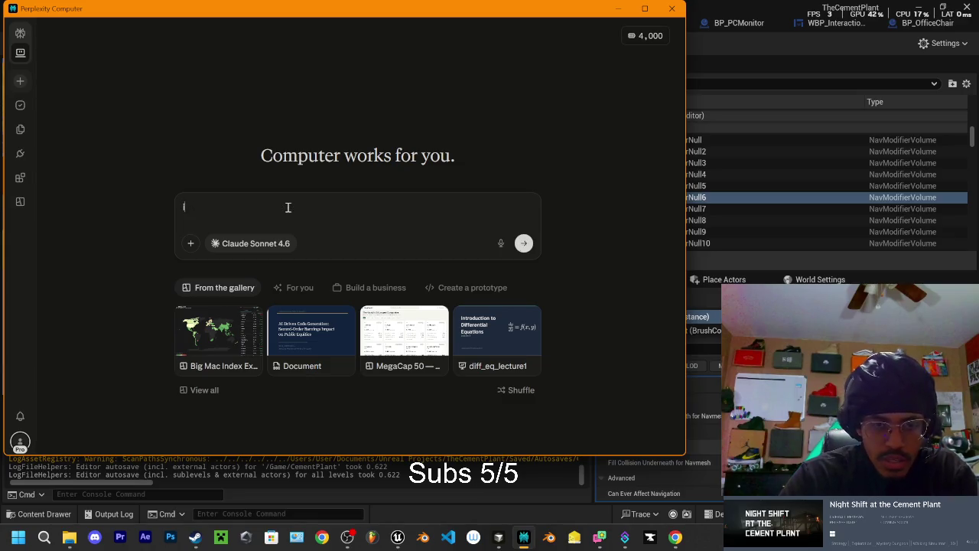
{"action": "type", "text": "m setting up a"}
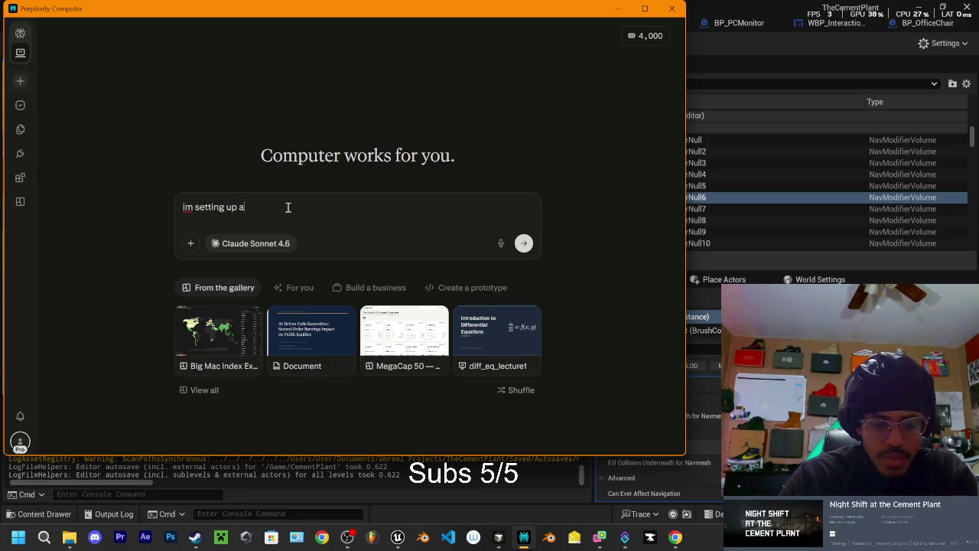
{"action": "type", "text": " navmesh"}
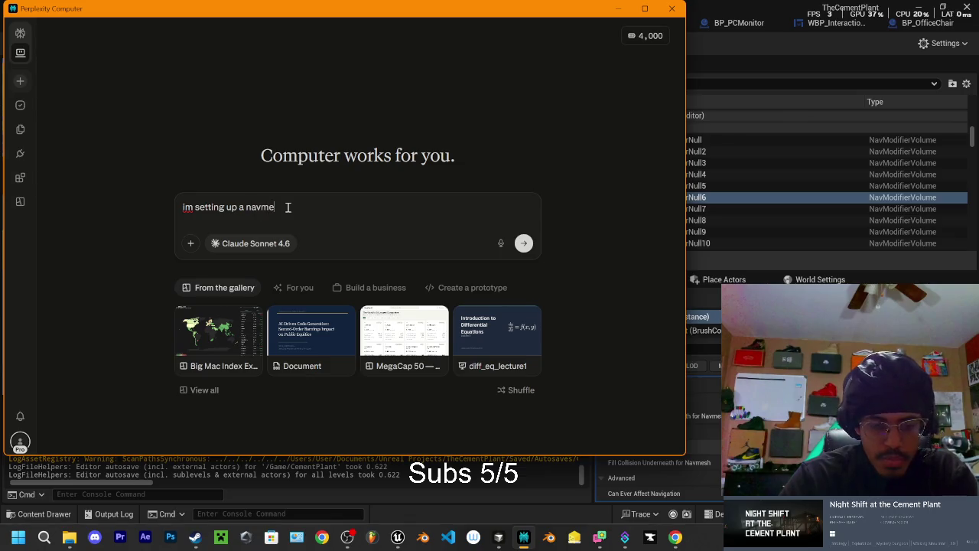
{"action": "key", "text": "BackSpace"}
{"action": "key", "text": "BackSpace"}
{"action": "type", "text": "a"}
{"action": "key", "text": "BackSpace"}
{"action": "type", "text": "sh"}
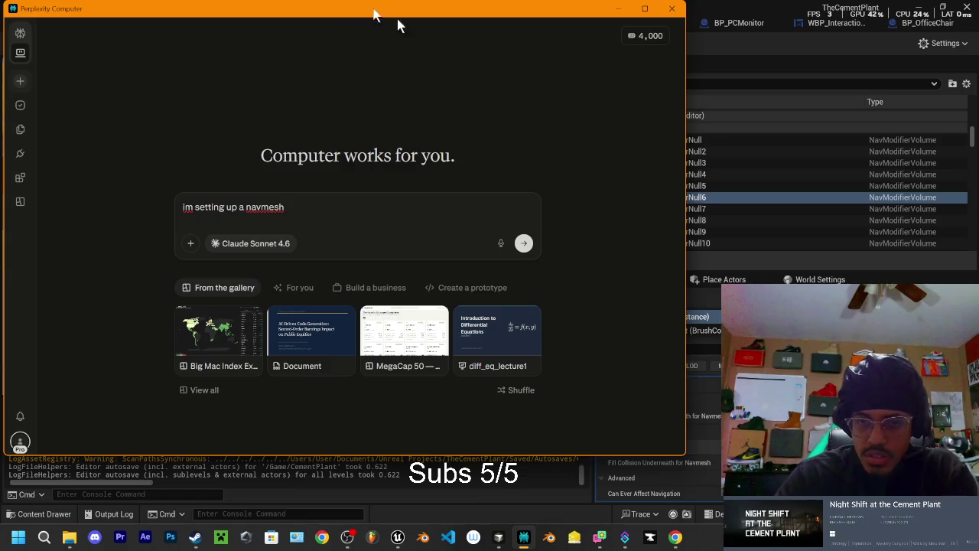
{"action": "mouse_move", "coordinate": [393, 12]}
{"action": "left_mouse_down"}
{"action": "mouse_move", "coordinate": [298, 159]}
{"action": "mouse_move", "coordinate": [497, 60]}
{"action": "left_mouse_up"}
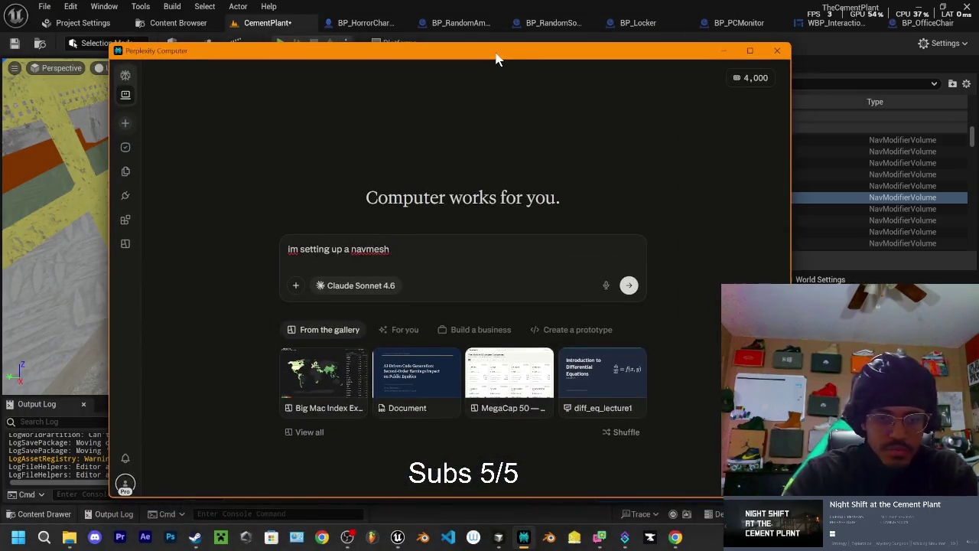
{"action": "key", "text": "BackSpace"}
{"action": "key", "text": "BackSpace"}
{"action": "type", "text": "sh mo"}
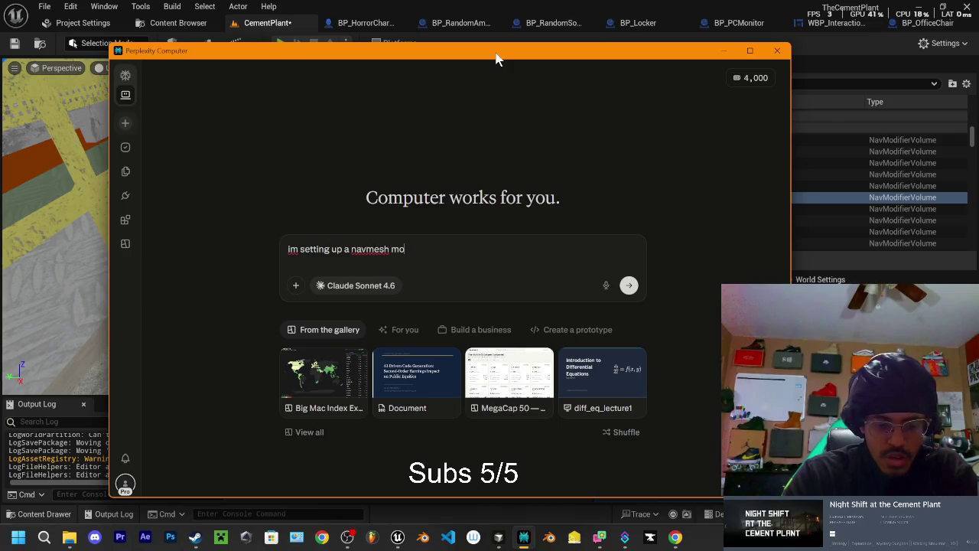
{"action": "type", "text": "difier in "}
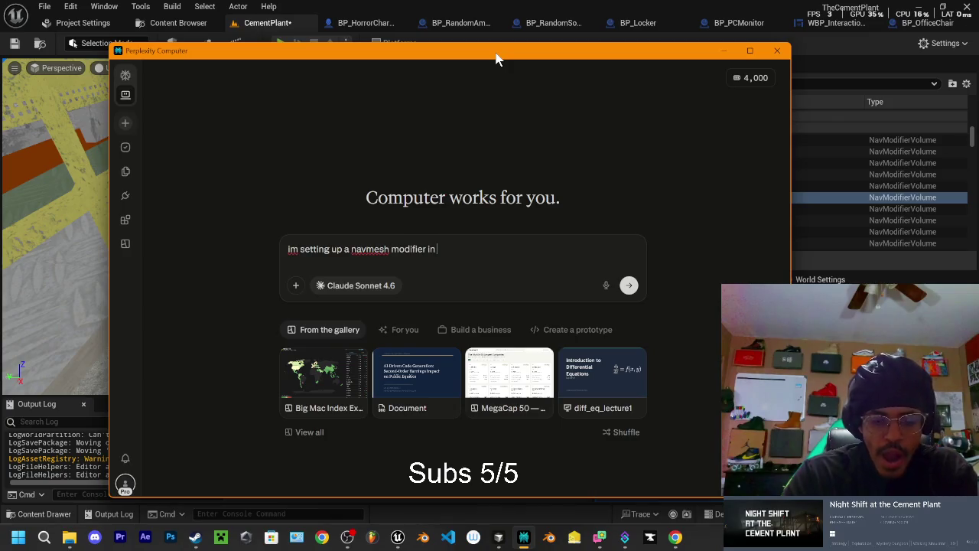
{"action": "type", "text": "unreal engine on a wrap"}
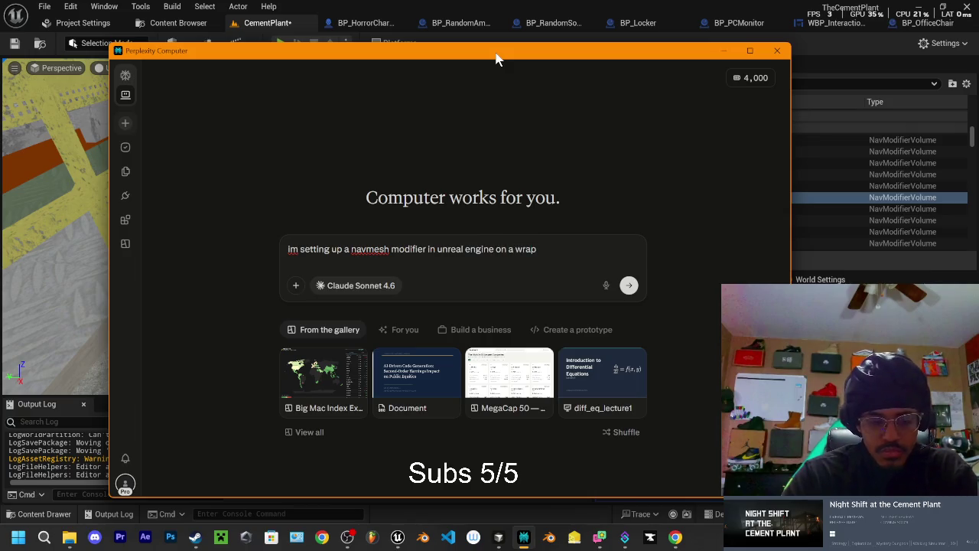
{"action": "key", "text": "BackSpace"}
{"action": "key", "text": "BackSpace"}
{"action": "key", "text": "BackSpace"}
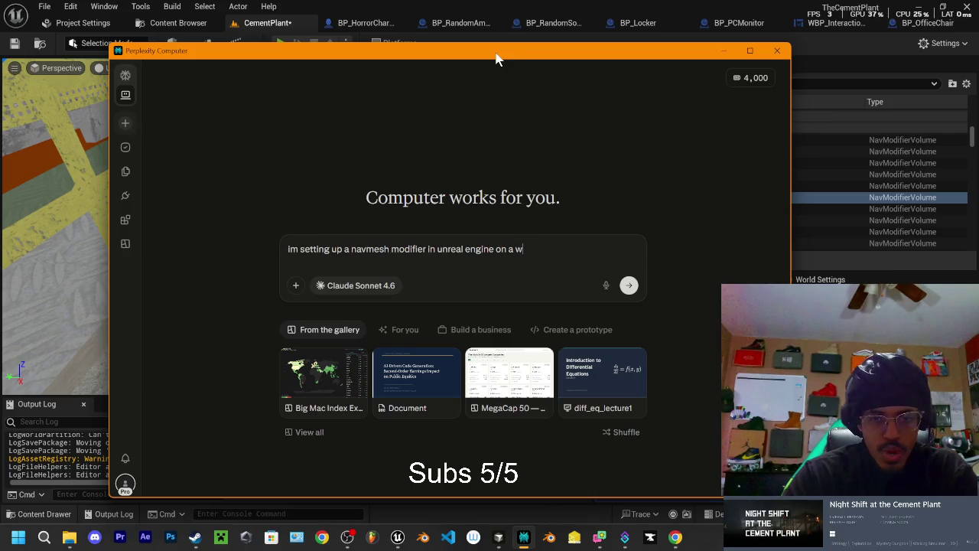
{"action": "key", "text": "BackSpace"}
{"action": "type", "text": "ramp. "}
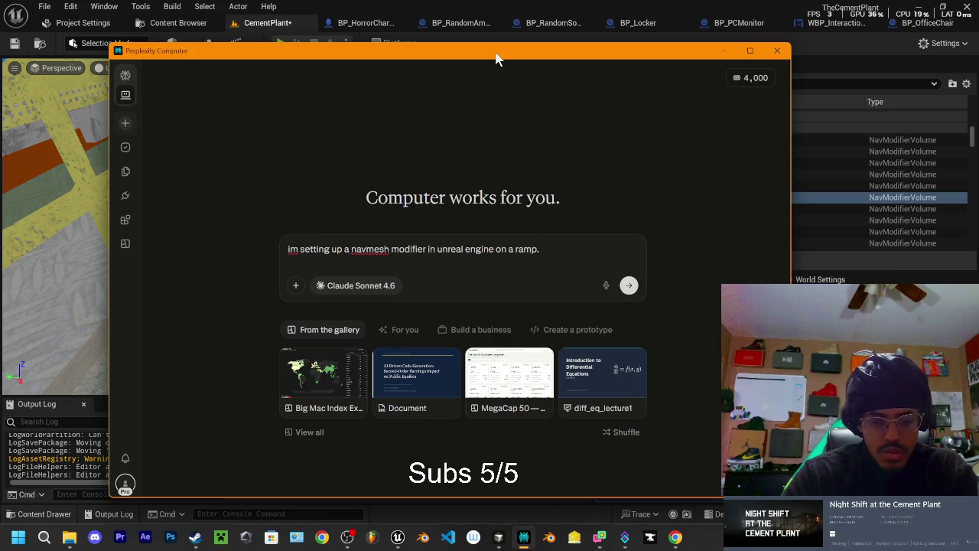
{"action": "type", "text": "hi"}
Step: Finish the question explaining the modifier also blocks the area under the ramp, and send it
{"action": "key", "text": "BackSpace"}
{"action": "key", "text": "BackSpace"}
{"action": "type", "text": "i want "}
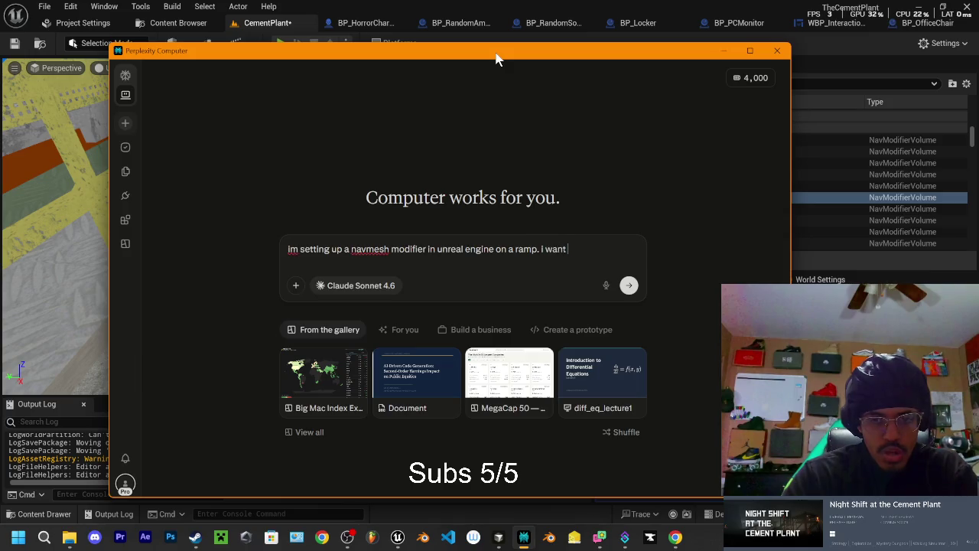
{"action": "type", "text": "the ramp t"}
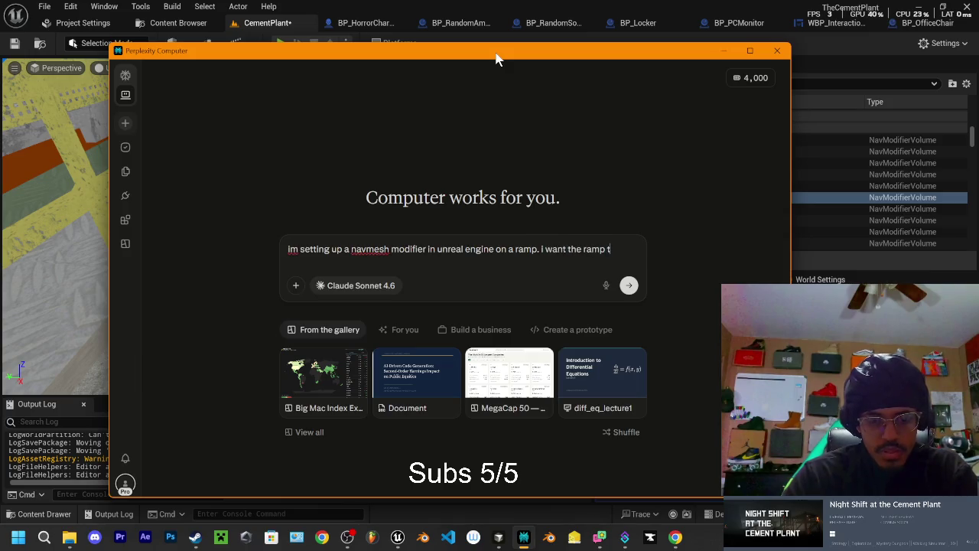
{"action": "type", "text": "o not be ac"}
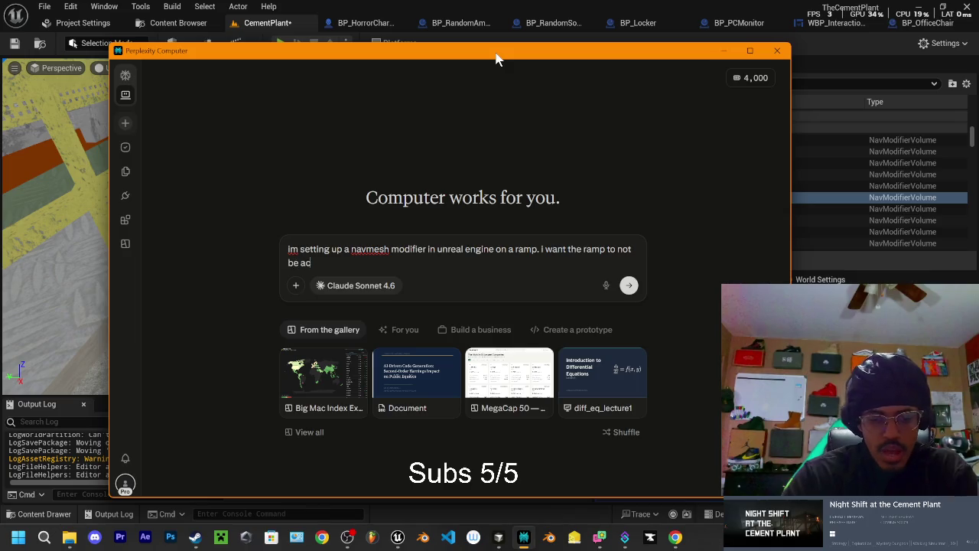
{"action": "type", "text": "cc"}
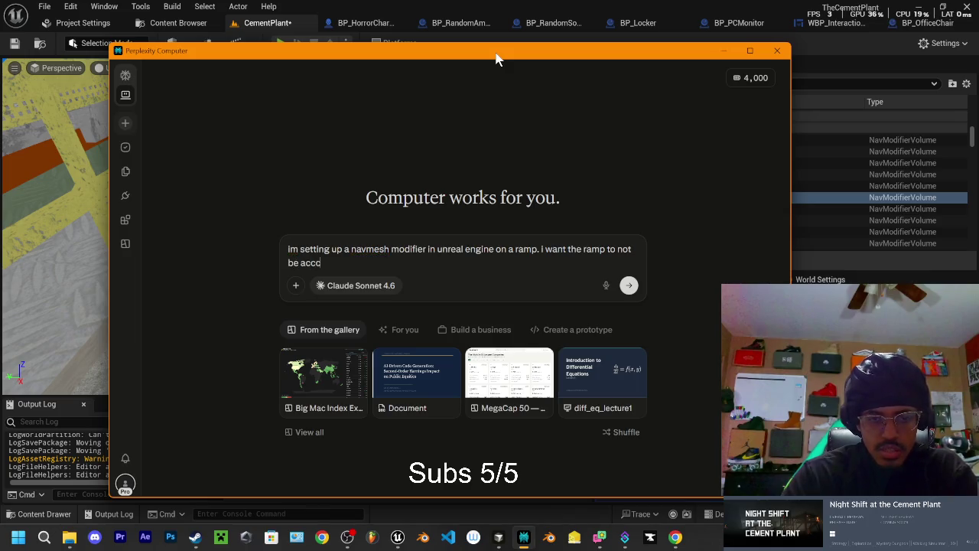
{"action": "key", "text": "BackSpace"}
{"action": "type", "text": "silbel"}
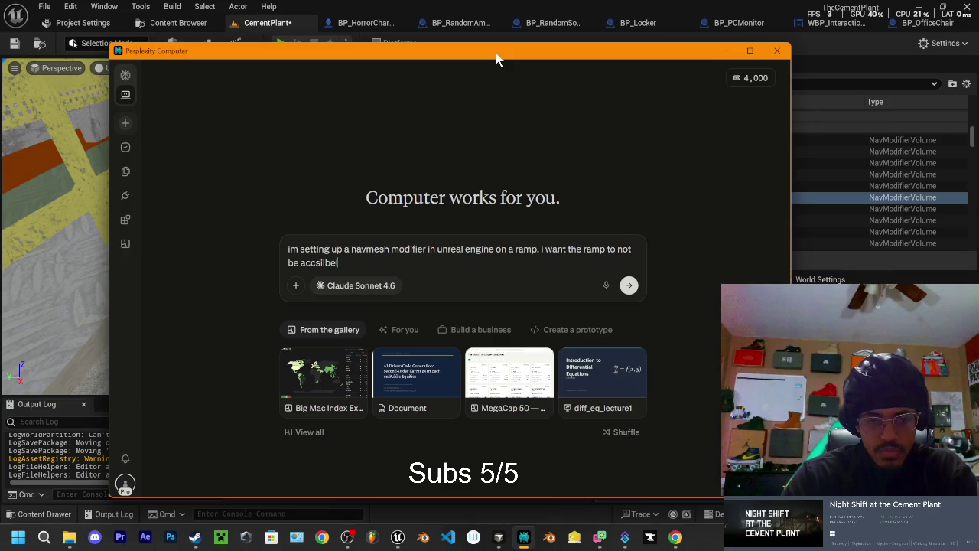
{"action": "type", "text": " only under. but when i"}
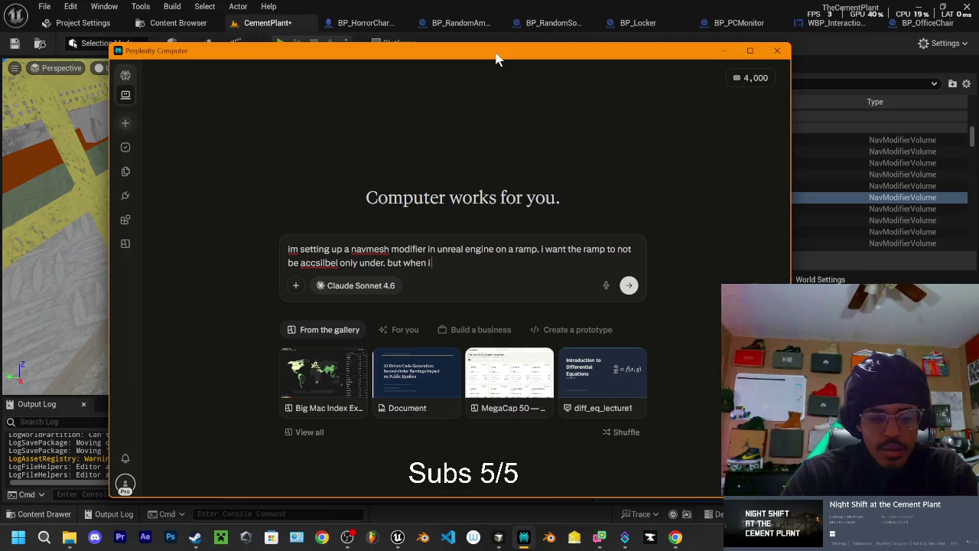
{"action": "type", "text": " put the modif"}
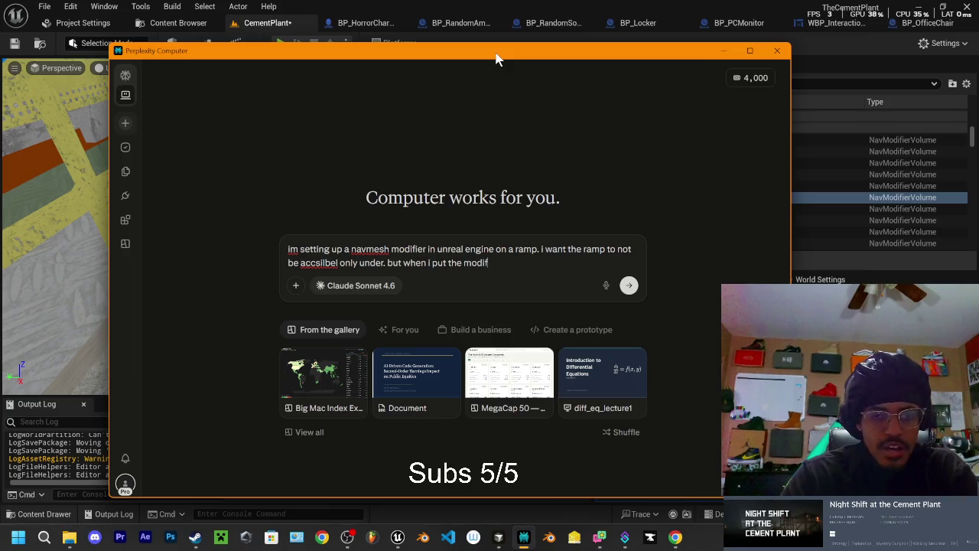
{"action": "key", "text": "BackSpace"}
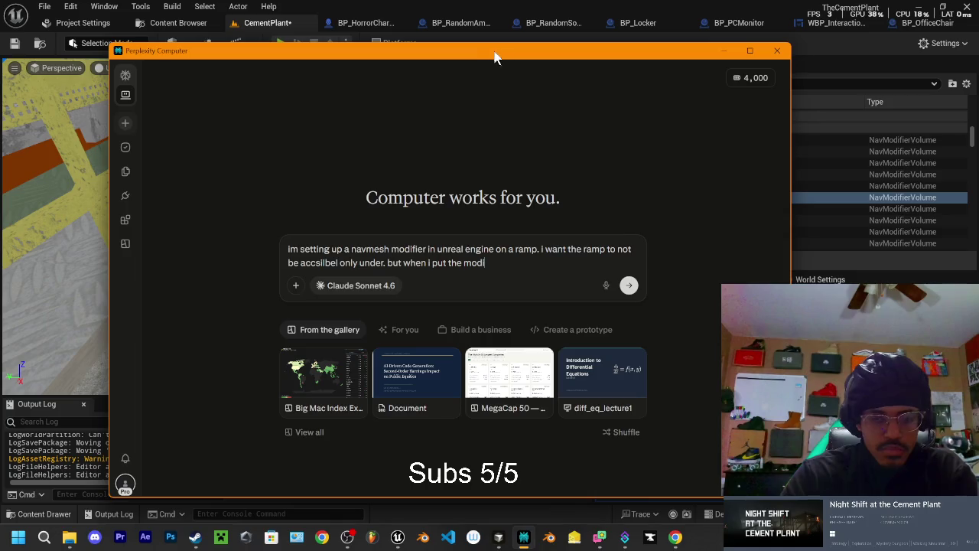
{"action": "type", "text": "yer"}
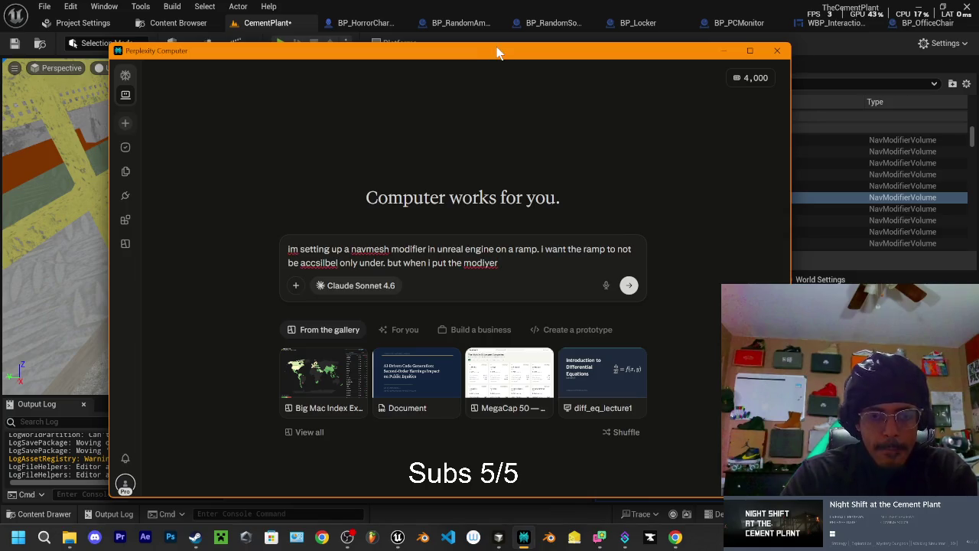
{"action": "key", "text": "BackSpace"}
{"action": "key", "text": "BackSpace"}
{"action": "key", "text": "BackSpace"}
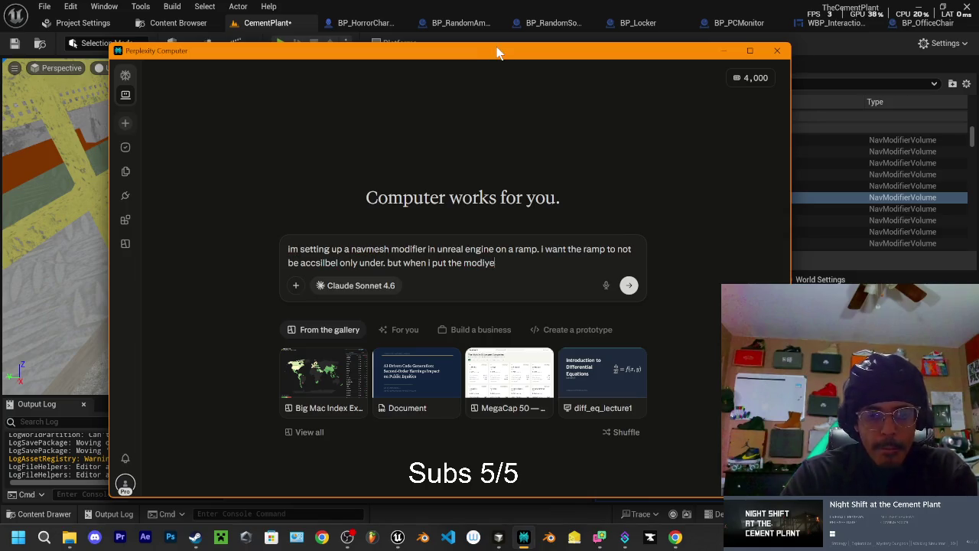
{"action": "type", "text": "fyer"}
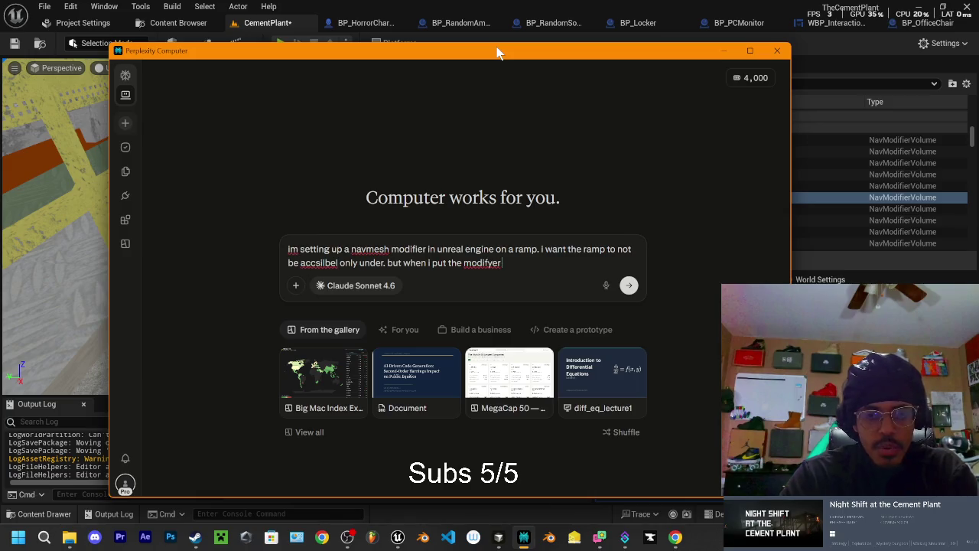
{"action": "key", "text": "BackSpace"}
{"action": "type", "text": "r"}
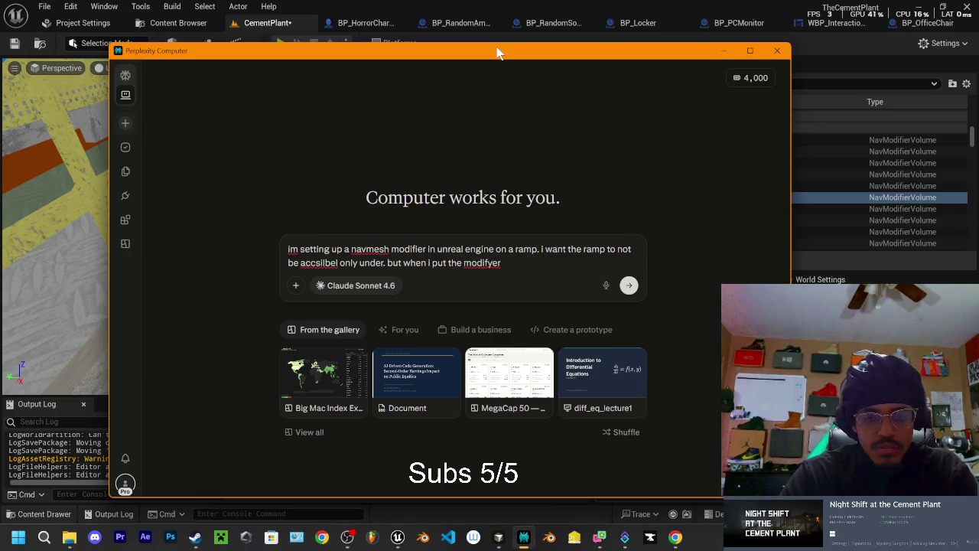
{"action": "type", "text": " the"}
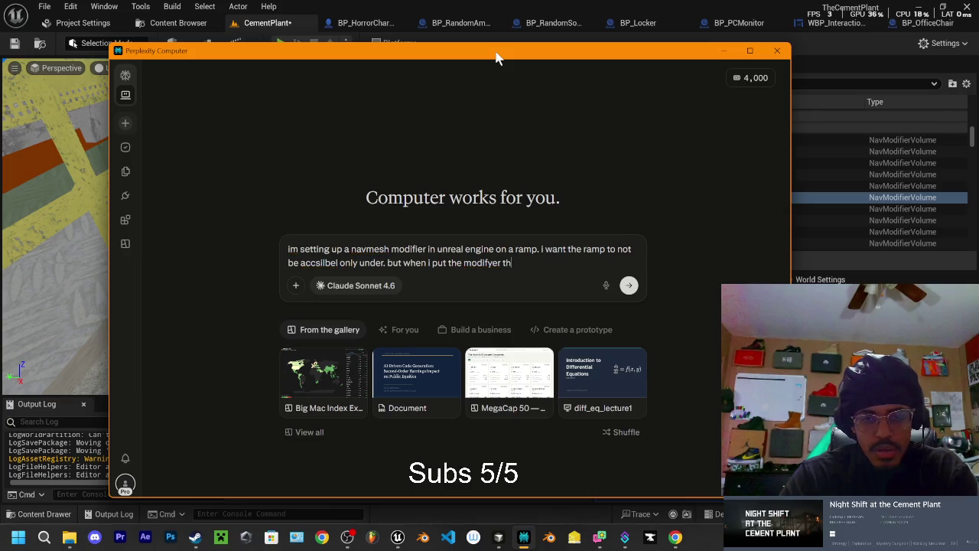
{"action": "key", "text": "BackSpace"}
{"action": "key", "text": "BackSpace"}
{"action": "key", "text": "BackSpace"}
{"action": "type", "text": "on the ramp is st"}
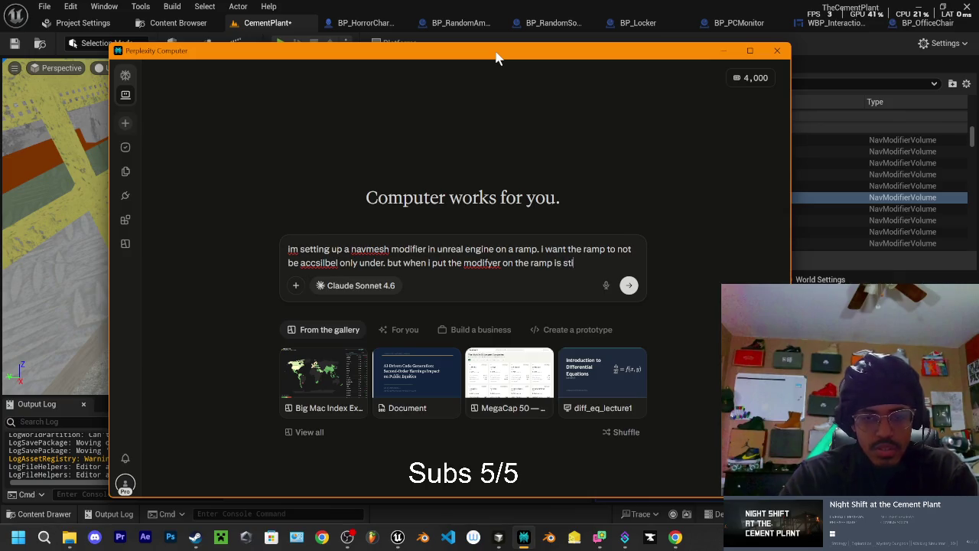
{"action": "type", "text": "ill does the u"}
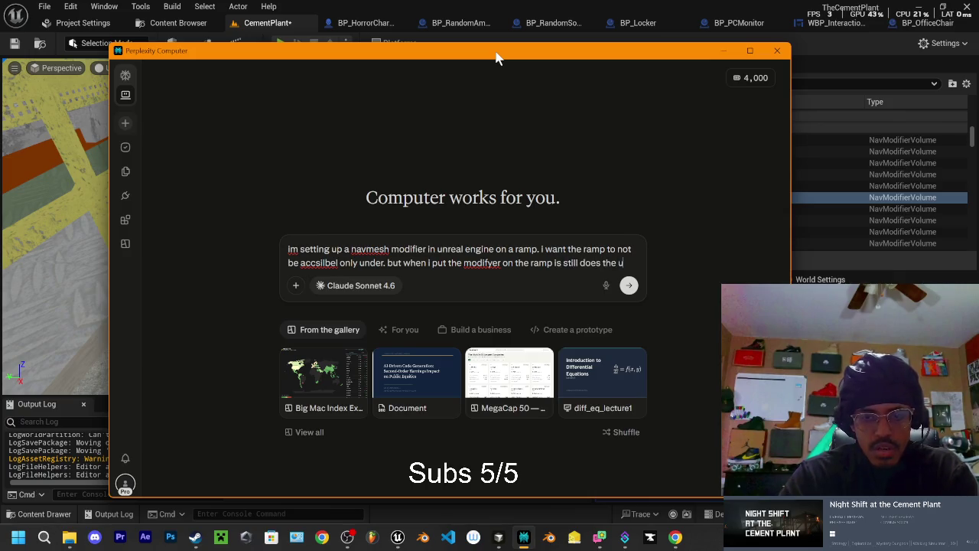
{"action": "type", "text": "nder pa"}
{"action": "type", "text": "rt too. "}
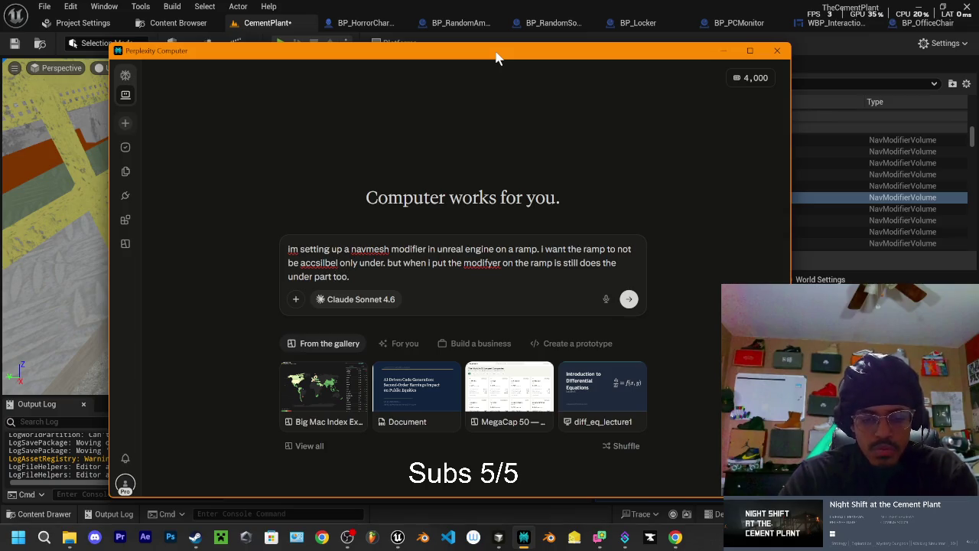
{"action": "type", "text": "how do i avoid"}
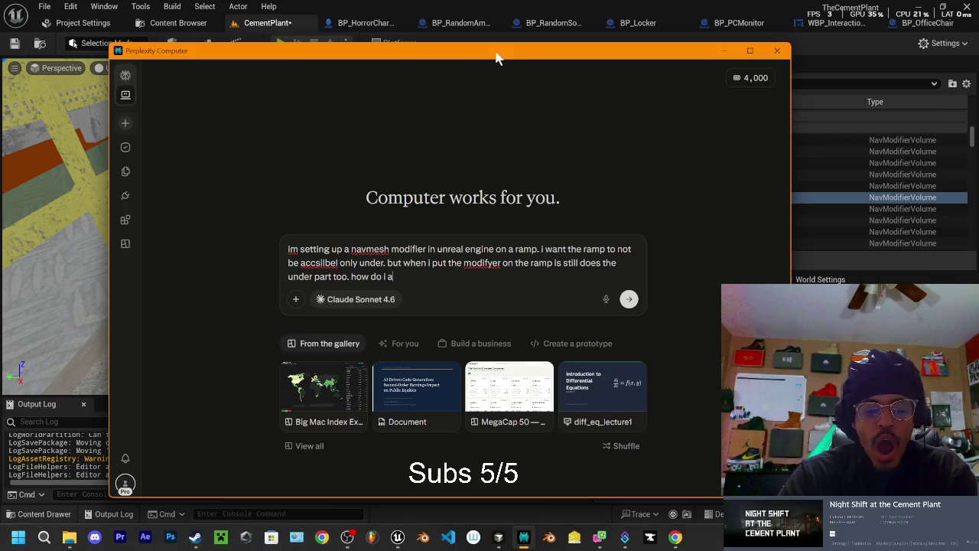
{"action": "type", "text": "oid th"}
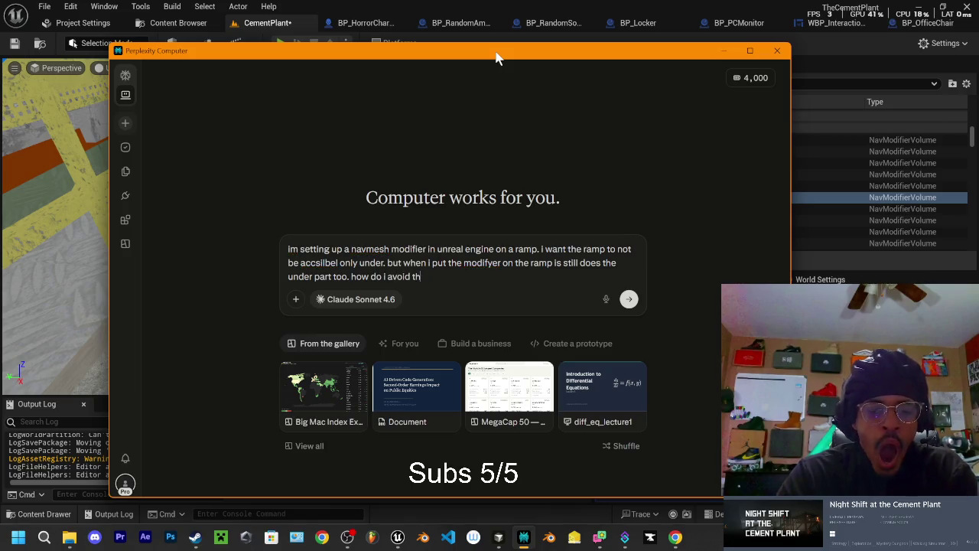
{"action": "type", "text": "is"}
{"action": "key", "text": "Return"}
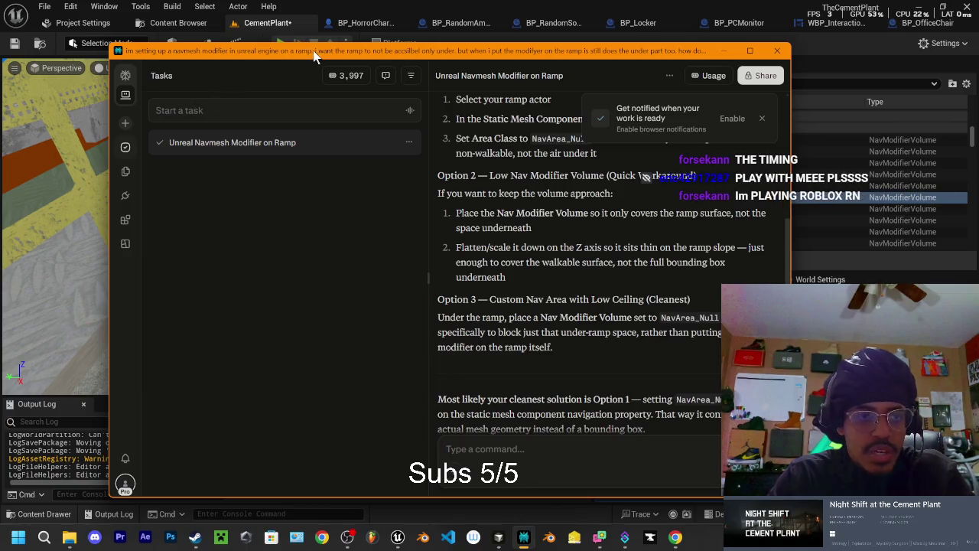
Step: Scroll back up through the finished Unreal Navmesh Modifier on Ramp answer
{"action": "scroll", "coordinate": [588, 235], "scroll_direction": "up", "scroll_amount": 3}
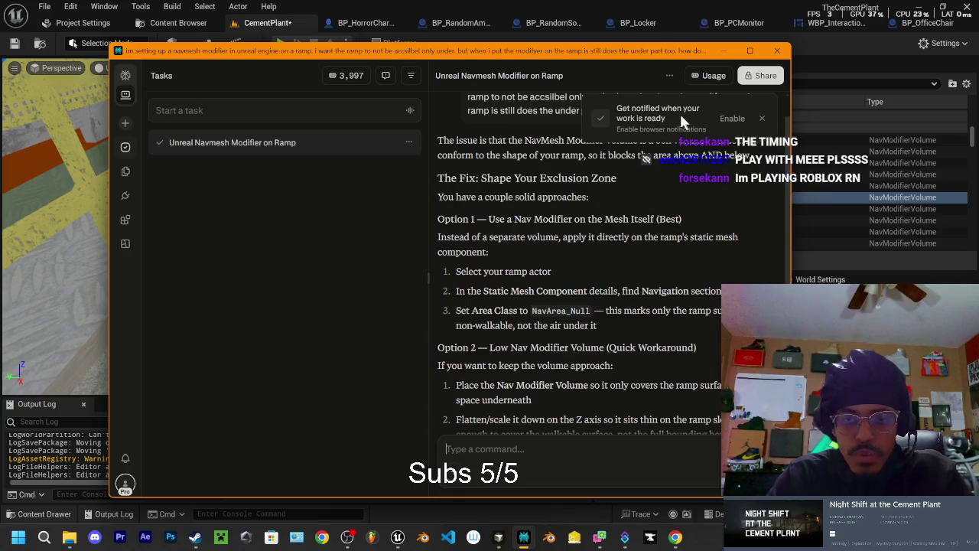
Step: Close the 'Get notified when your work is ready' popup and scroll through the suggested fixes
{"action": "left_click", "coordinate": [762, 123]}
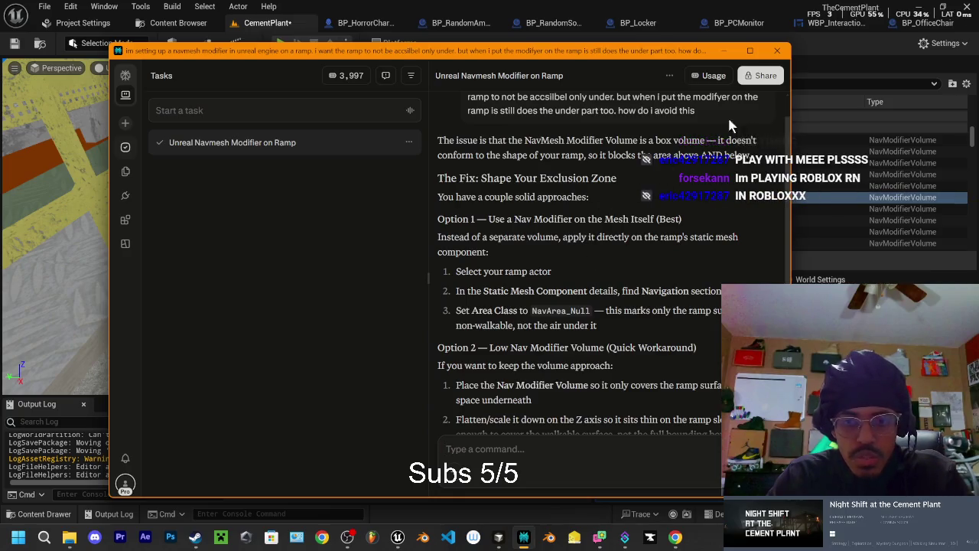
{"action": "scroll", "coordinate": [552, 300], "scroll_direction": "down", "scroll_amount": 5}
{"action": "scroll", "coordinate": [557, 339], "scroll_direction": "up", "scroll_amount": 5}
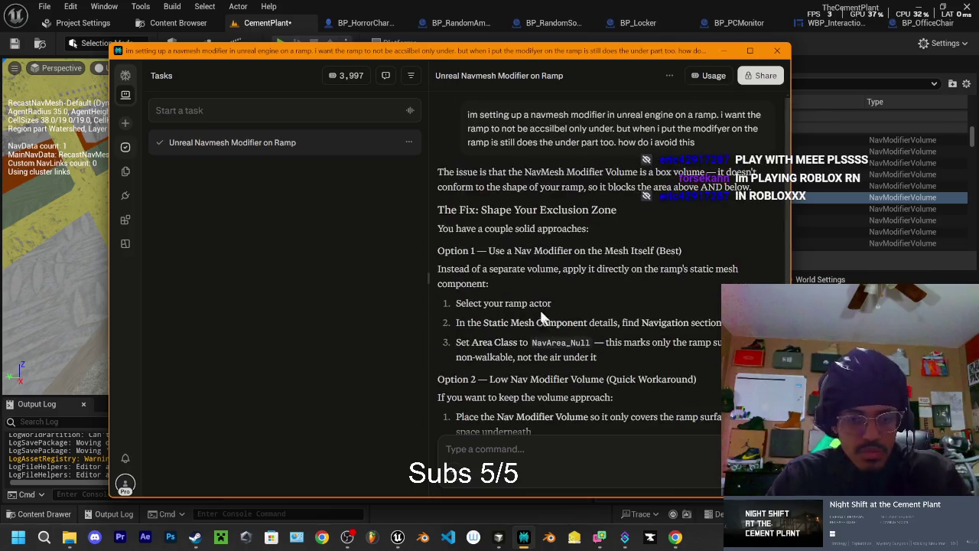
{"action": "scroll", "coordinate": [557, 338], "scroll_direction": "down", "scroll_amount": 5}
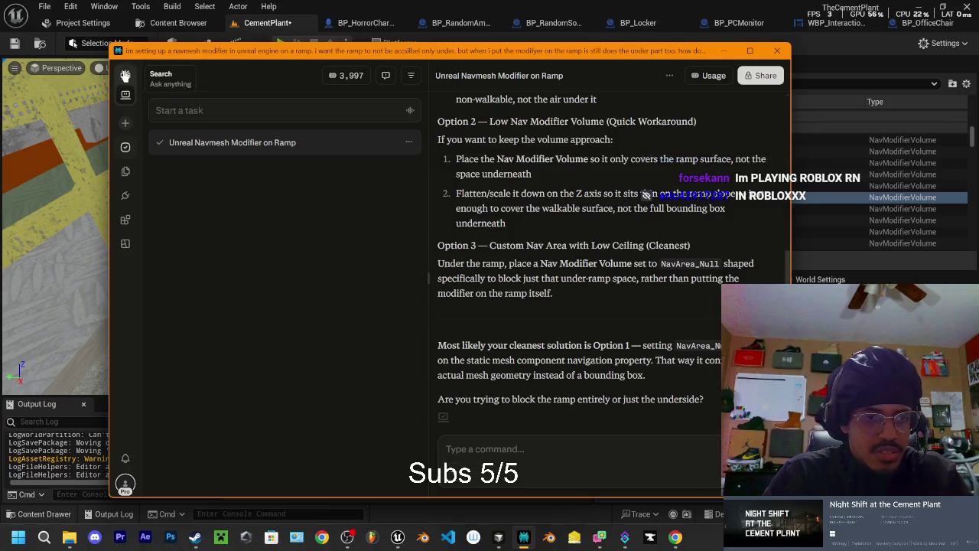
{"action": "scroll", "coordinate": [570, 236], "scroll_direction": "up", "scroll_amount": 5}
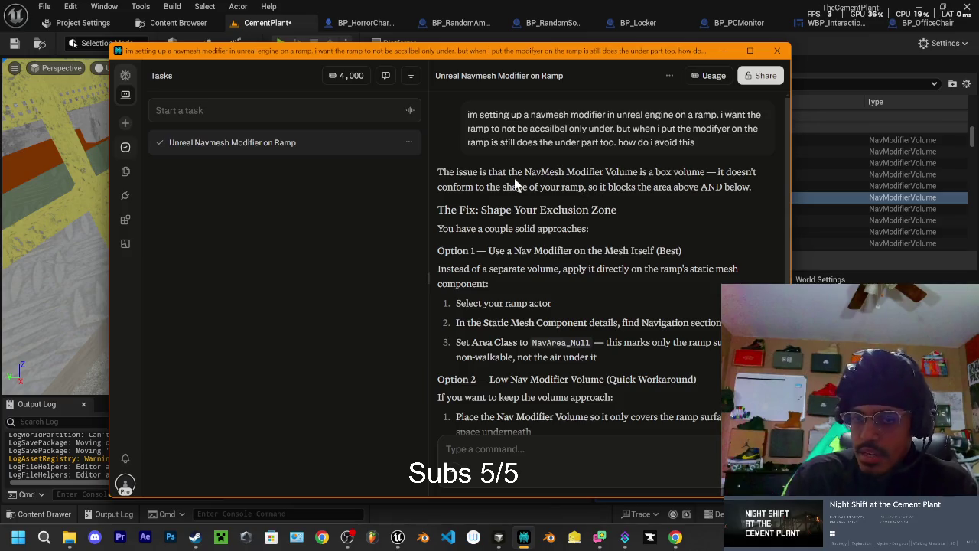
{"action": "mouse_move", "coordinate": [450, 57]}
{"action": "left_mouse_down"}
{"action": "mouse_move", "coordinate": [457, 83]}
{"action": "mouse_move", "coordinate": [459, 56]}
{"action": "left_mouse_up"}
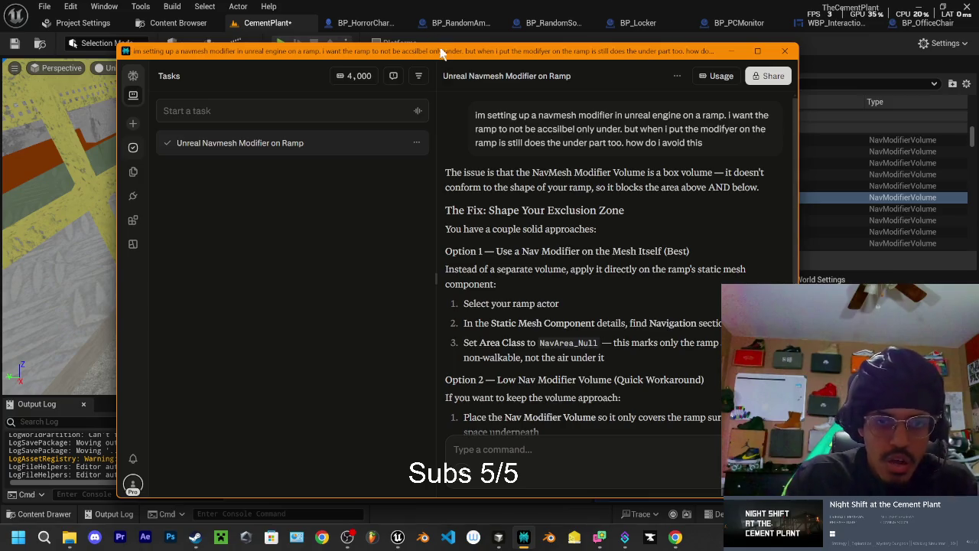
{"action": "left_click_drag", "start_coordinate": [445, 53], "coordinate": [448, 60]}
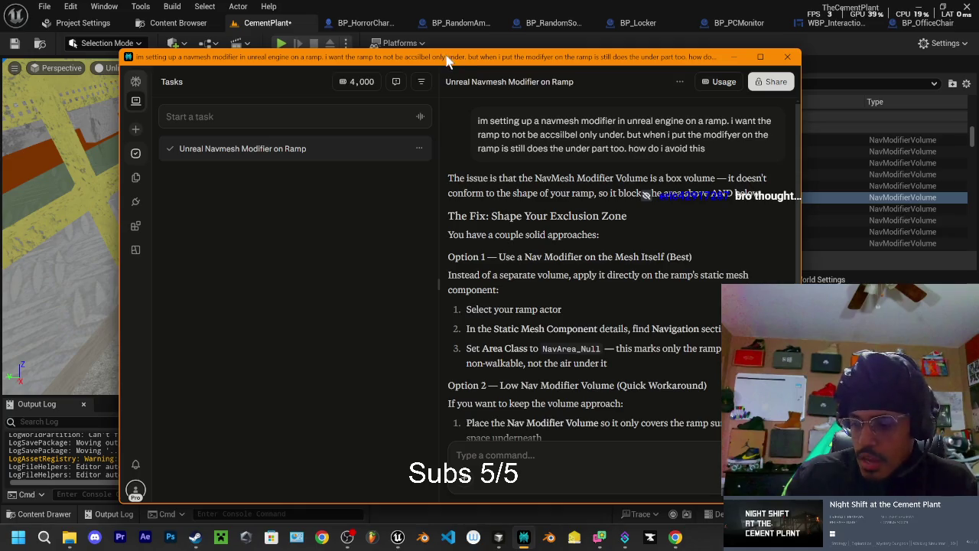
{"action": "left_click_drag", "start_coordinate": [447, 59], "coordinate": [450, 75]}
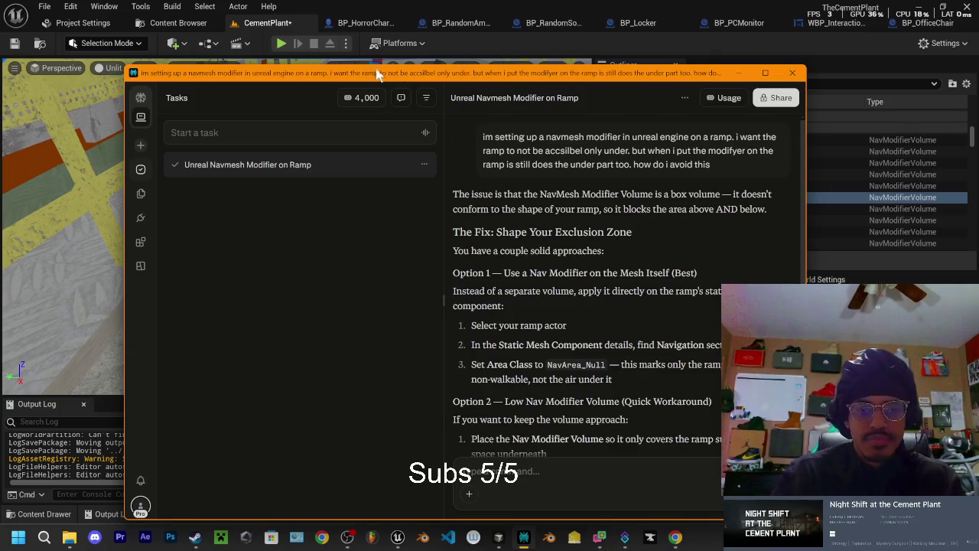
{"action": "left_click_drag", "start_coordinate": [451, 84], "coordinate": [449, 79]}
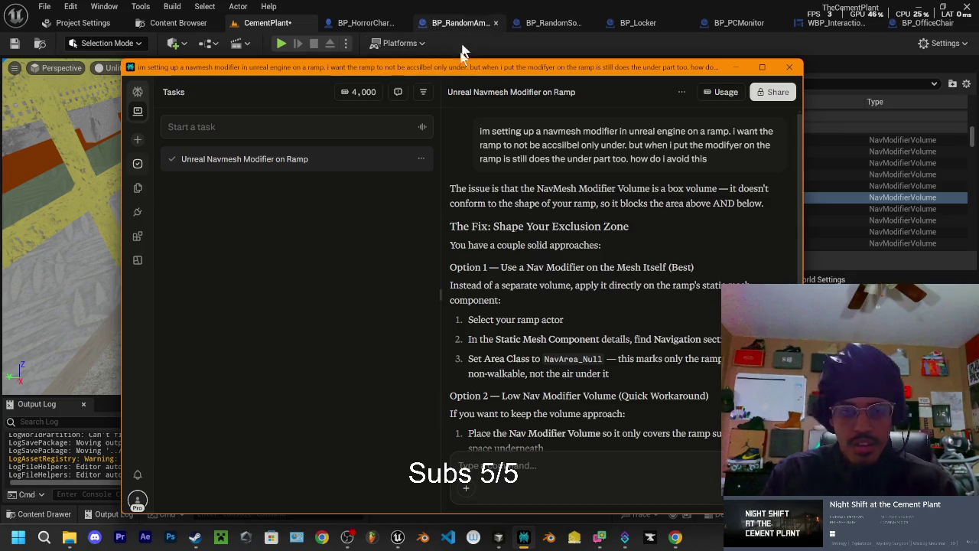
{"action": "mouse_move", "coordinate": [462, 64]}
{"action": "left_mouse_down"}
{"action": "mouse_move", "coordinate": [450, 77]}
{"action": "mouse_move", "coordinate": [459, 59]}
{"action": "left_mouse_up"}
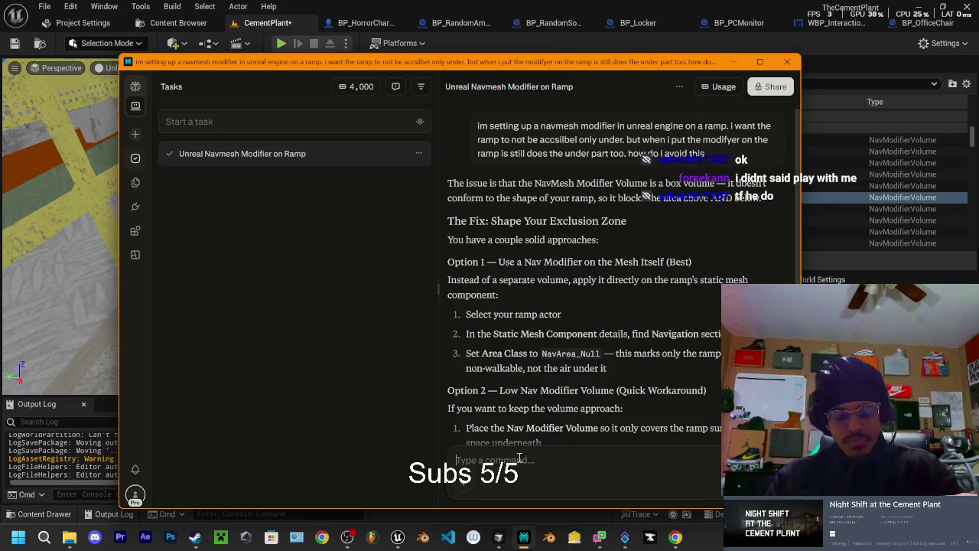
{"action": "type", "text": "i want pa"}
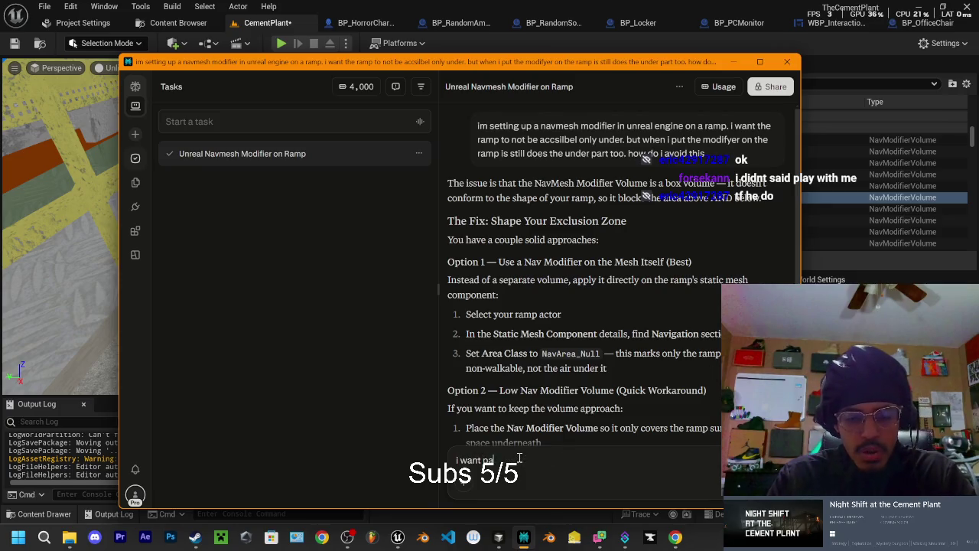
{"action": "type", "text": "rt of the r"}
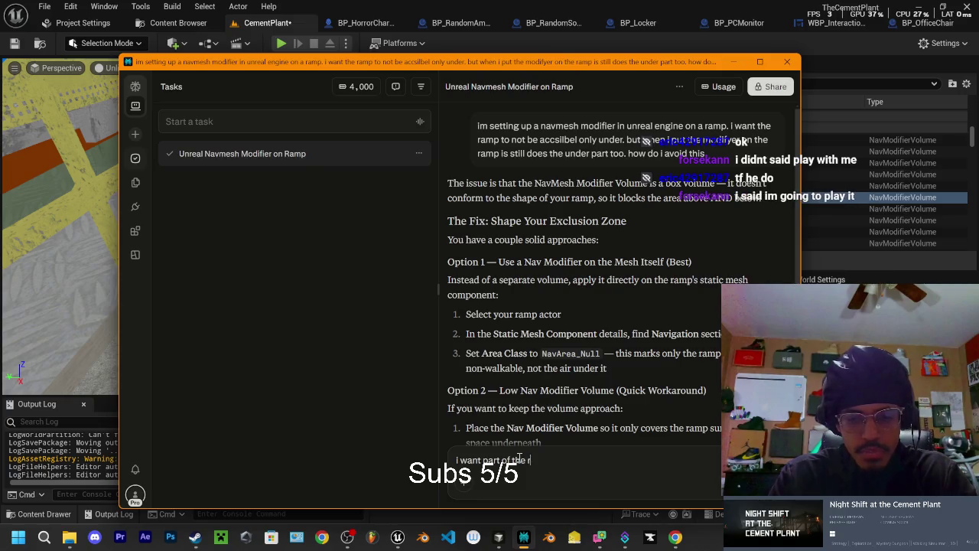
{"action": "type", "text": "amp to be "}
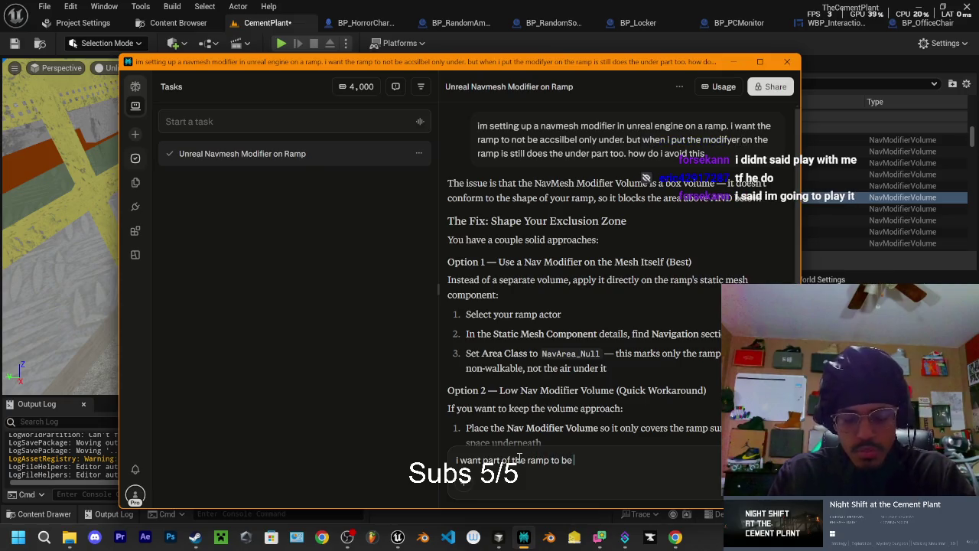
{"action": "type", "text": "walka"}
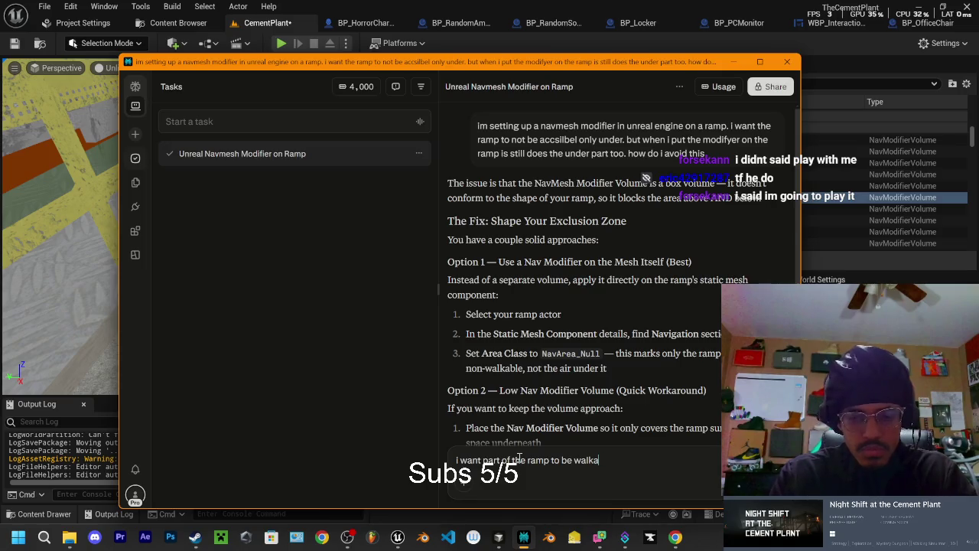
{"action": "type", "text": "a thats why"}
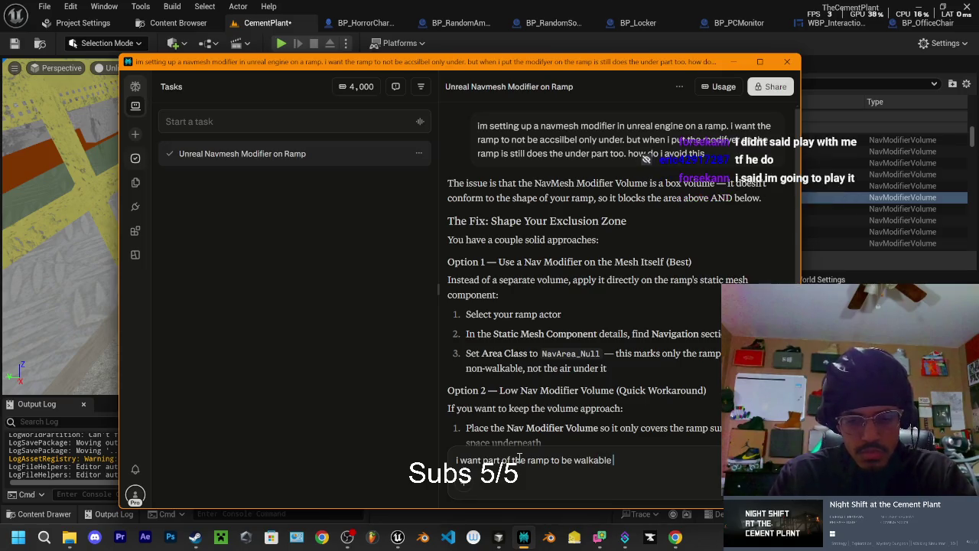
{"action": "type", "text": " im"}
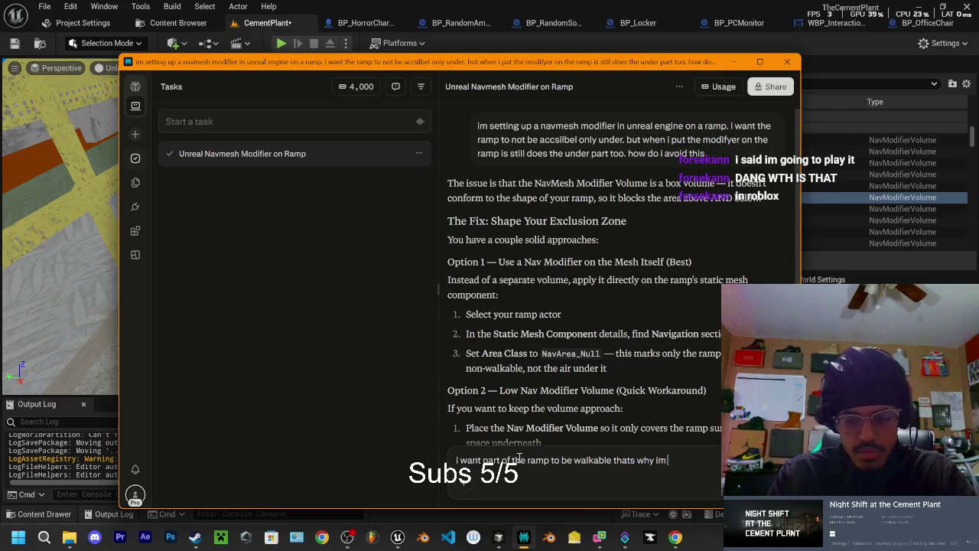
{"action": "type", "text": " susing m"}
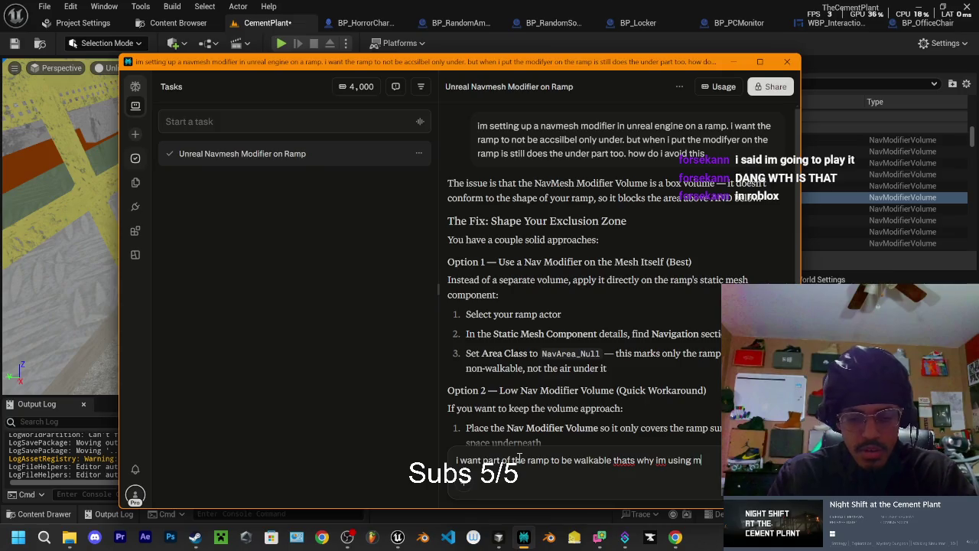
Step: Complete the follow-up asking how to get past this modifier problem, fix the typos, and send it
{"action": "key", "text": "BackSpace"}
{"action": "type", "text": "a modi "}
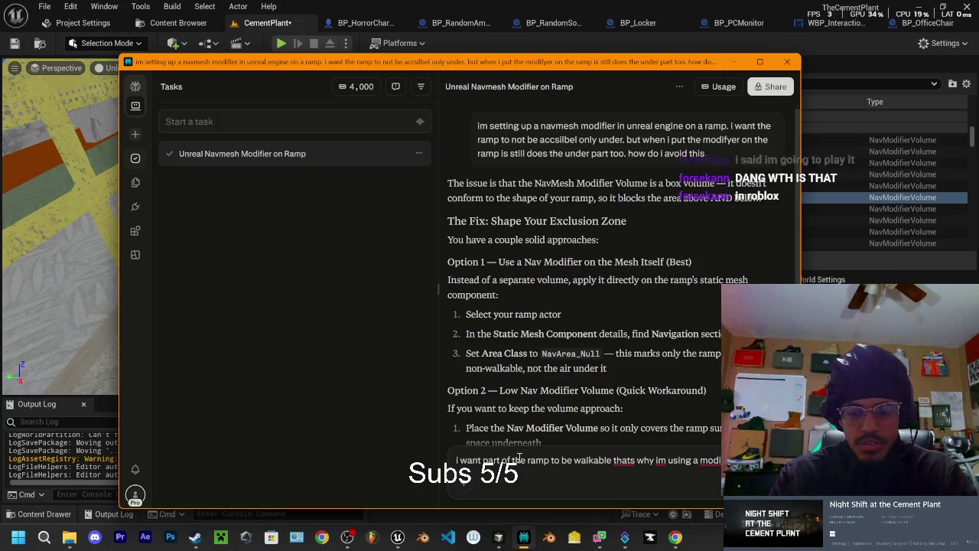
{"action": "type", "text": "cna i"}
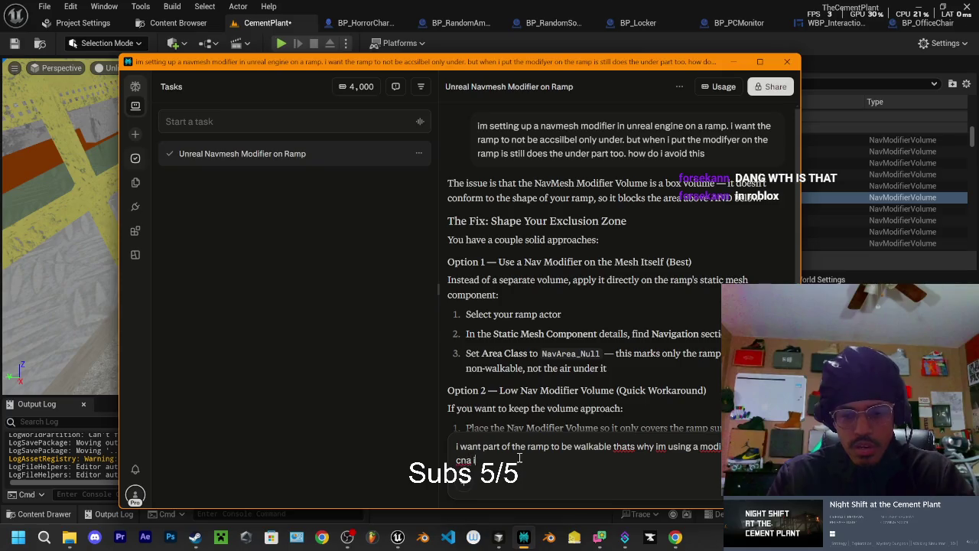
{"action": "type", "text": " get ooas"}
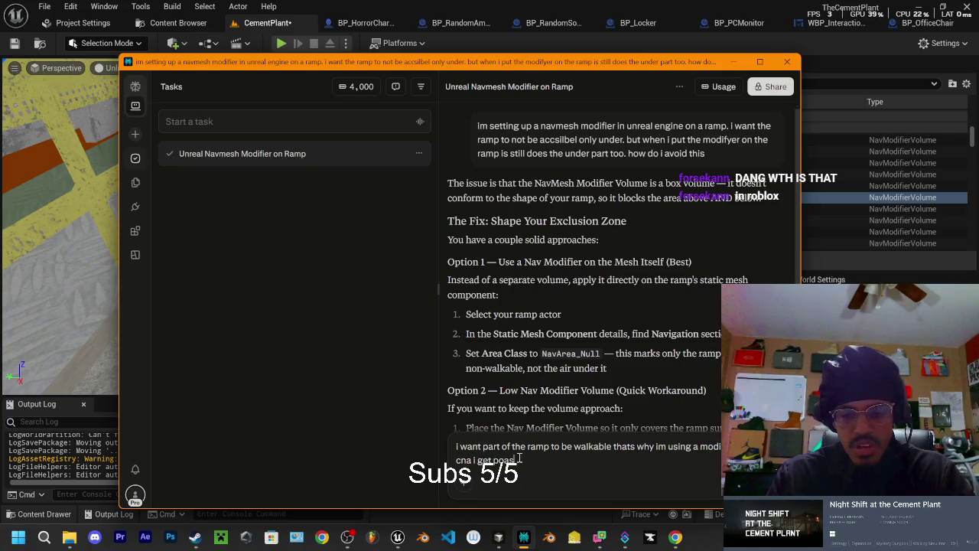
{"action": "key", "text": "BackSpace"}
{"action": "key", "text": "BackSpace"}
{"action": "type", "text": "ast this"}
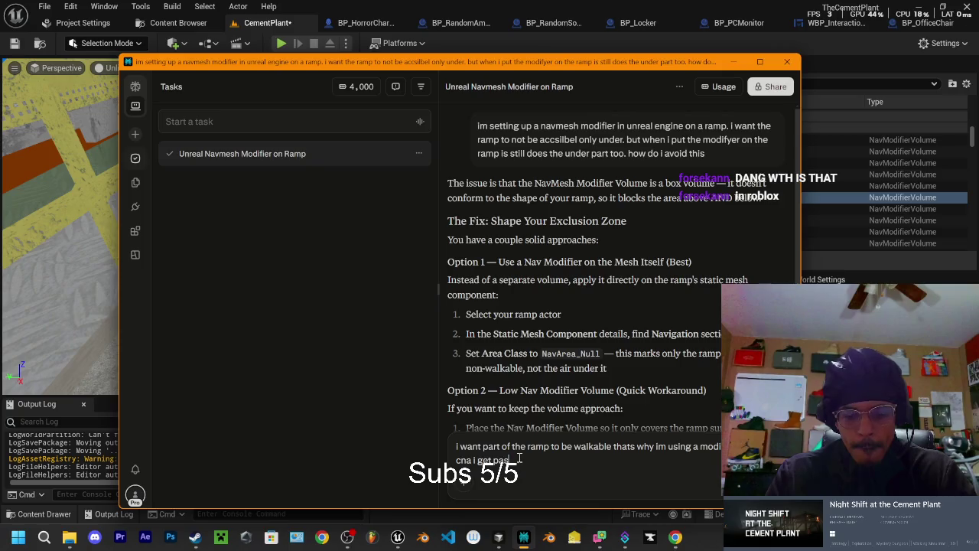
{"action": "key", "text": "Return"}
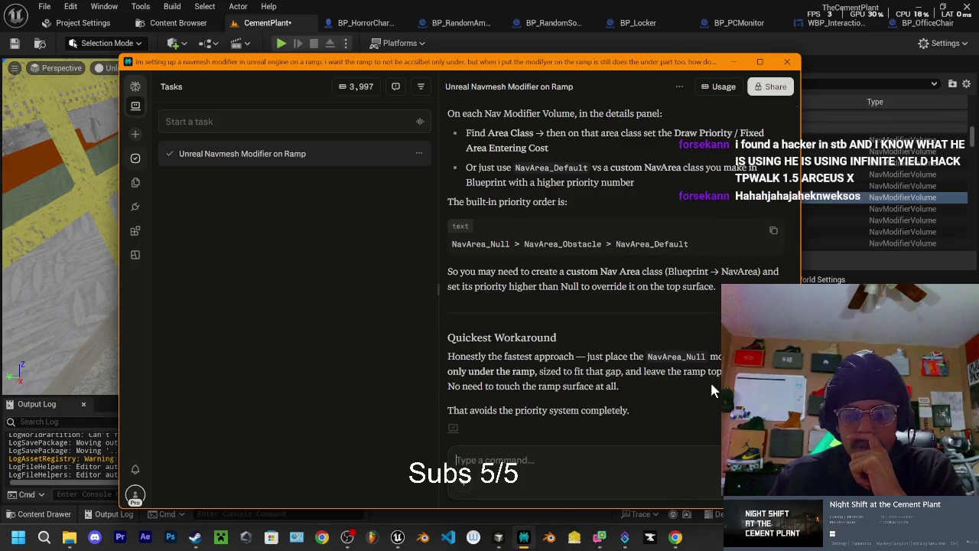
Step: After reading the nav area priority reply and NavArea_Null workaround, click off the Perplexity window
{"action": "left_click", "coordinate": [676, 539]}
Step: Back in the Unreal Editor, frame NavModifierNull6 and fly along the walkway railing to inspect it
{"action": "left_click", "coordinate": [397, 537]}
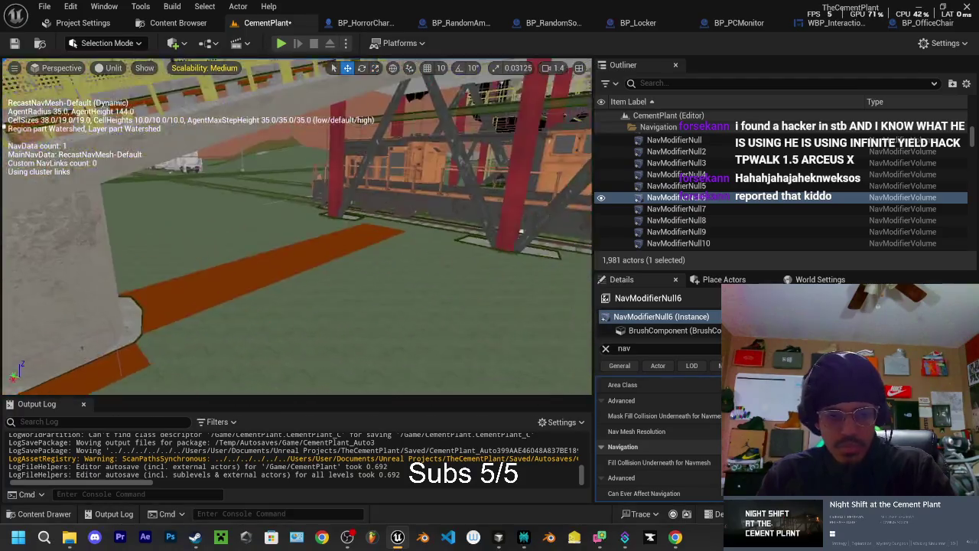
{"action": "key", "text": "w"}
{"action": "key", "text": "f"}
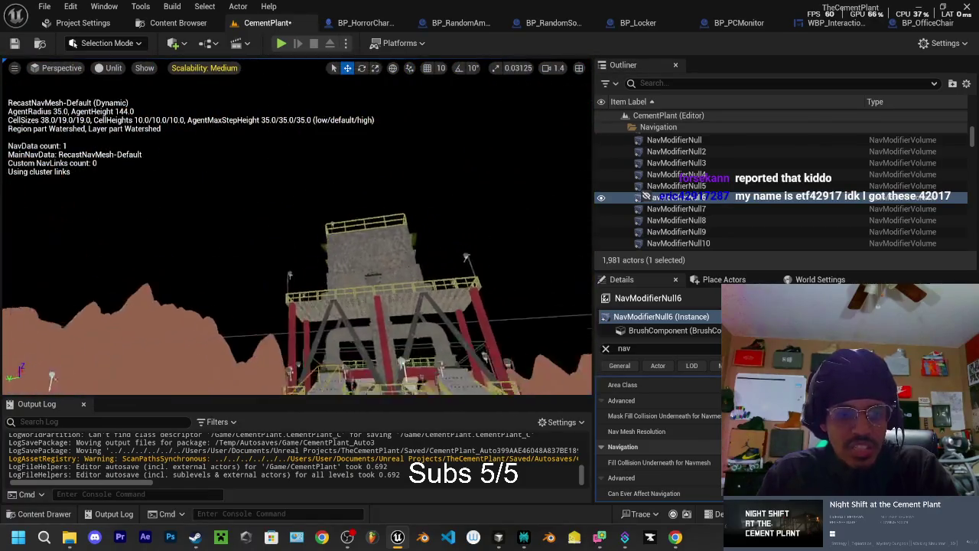
{"action": "key", "text": "w"}
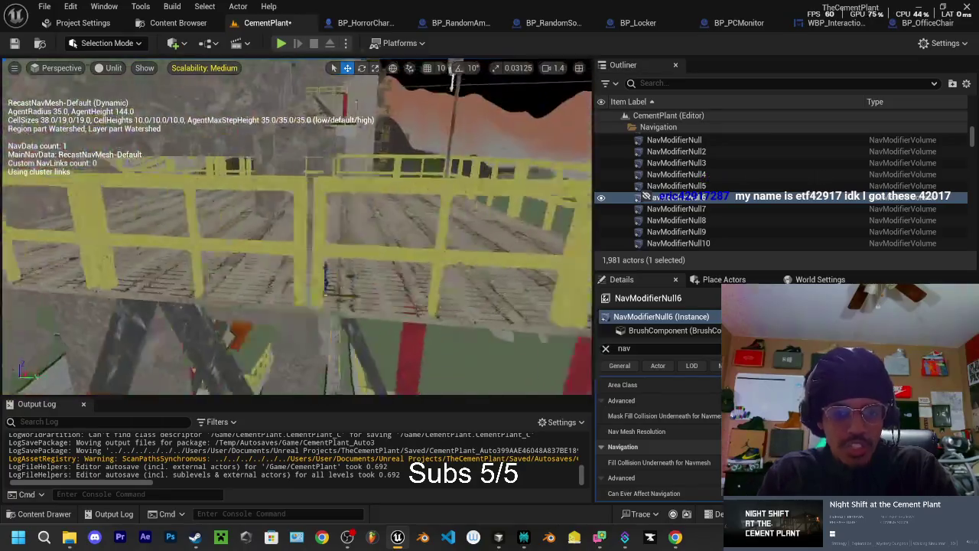
{"action": "key", "text": "w"}
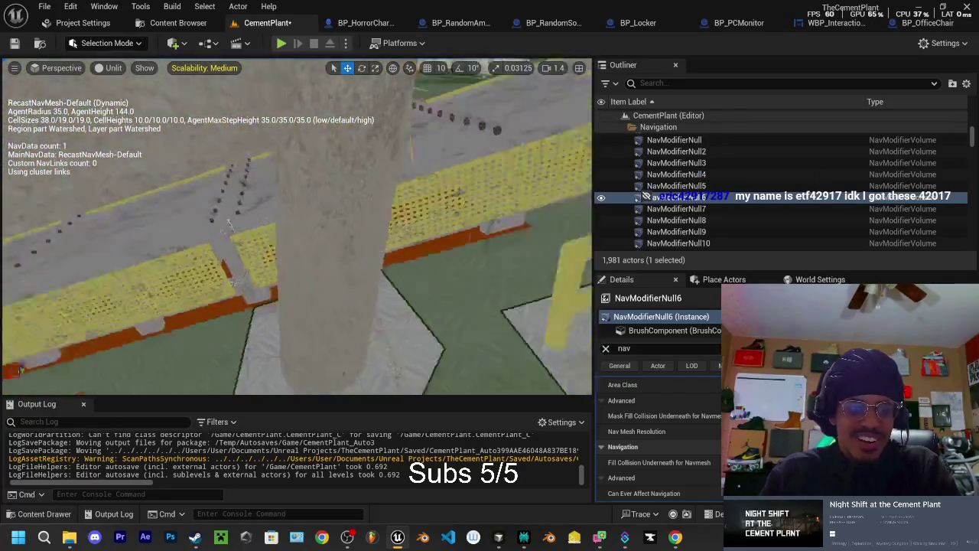
{"action": "key", "text": "s"}
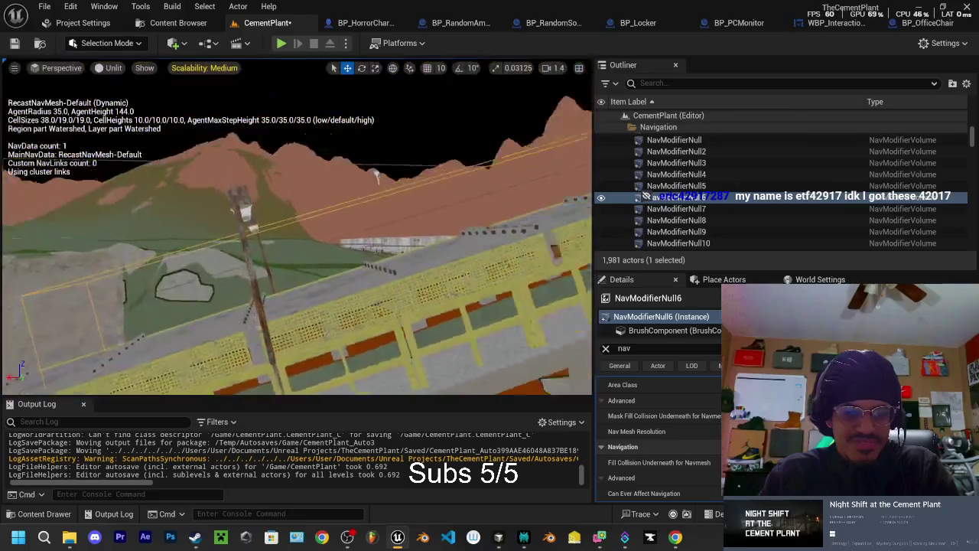
{"action": "key", "text": "s"}
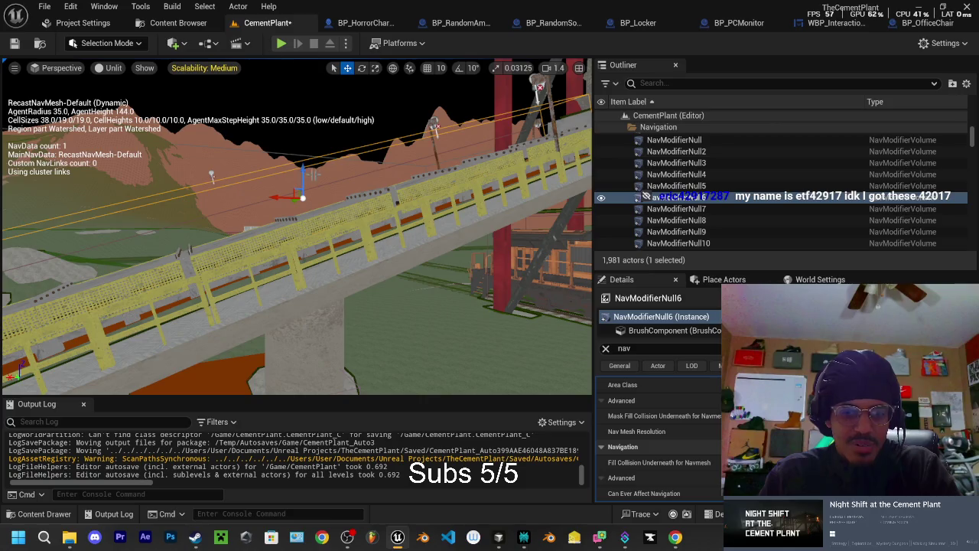
{"action": "key", "text": "w"}
{"action": "key", "text": "s"}
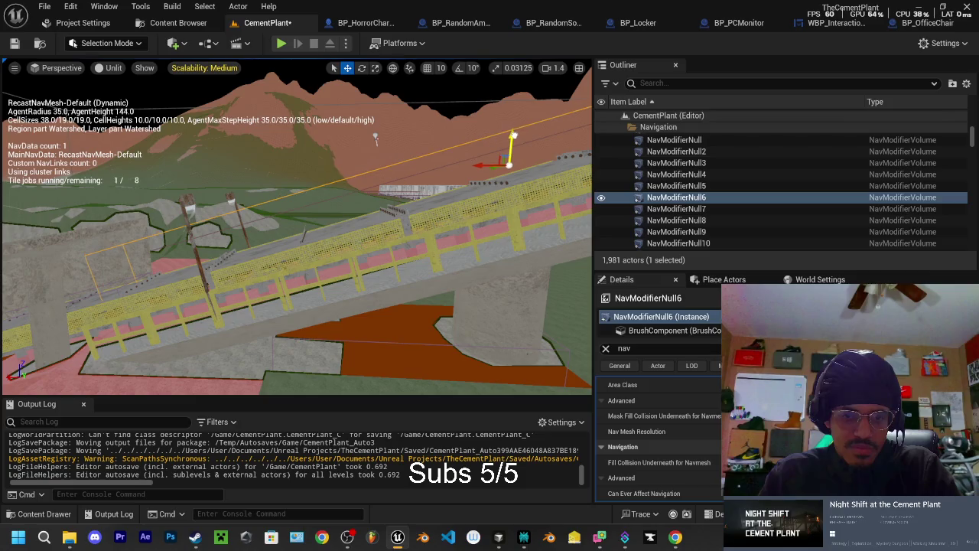
Step: Drag NavModifierNull6 down beneath the ramp and fly along the walkway to check the navmesh
{"action": "key", "text": "d"}
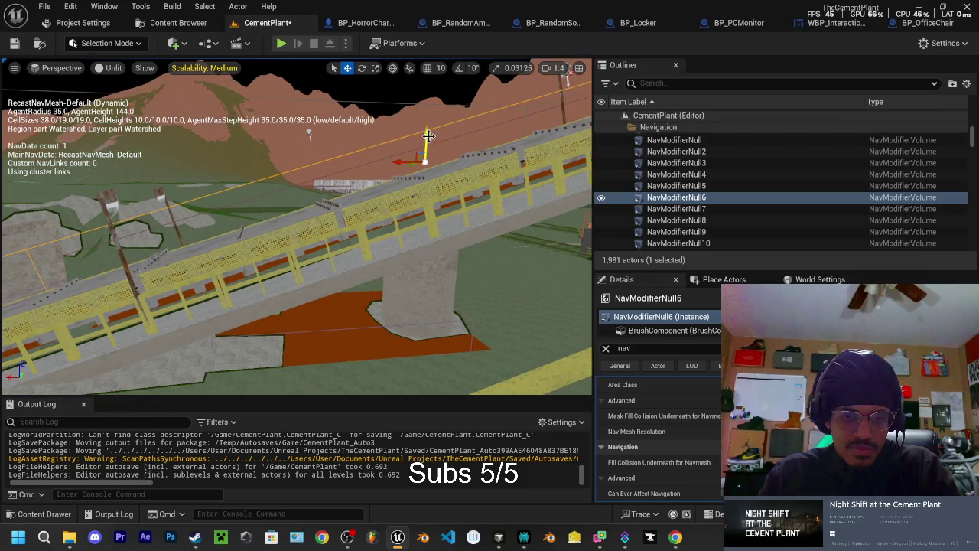
{"action": "left_click_drag", "start_coordinate": [425, 135], "coordinate": [425, 142]}
{"action": "key", "text": "w"}
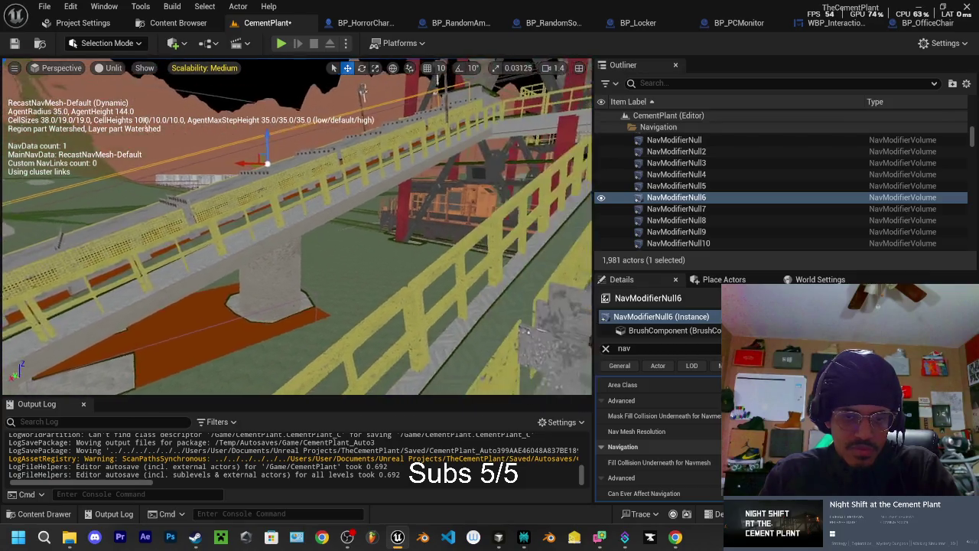
{"action": "key", "text": "f"}
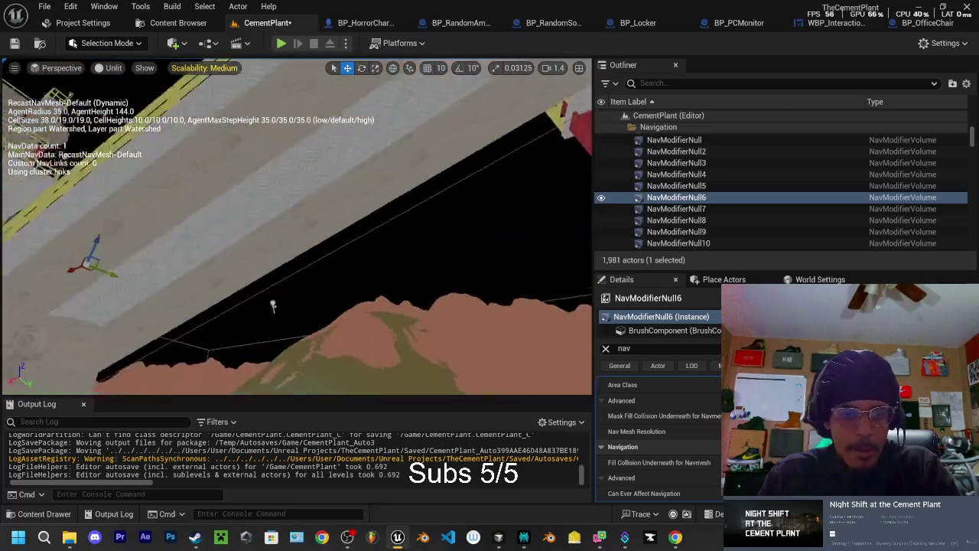
{"action": "key", "text": "w"}
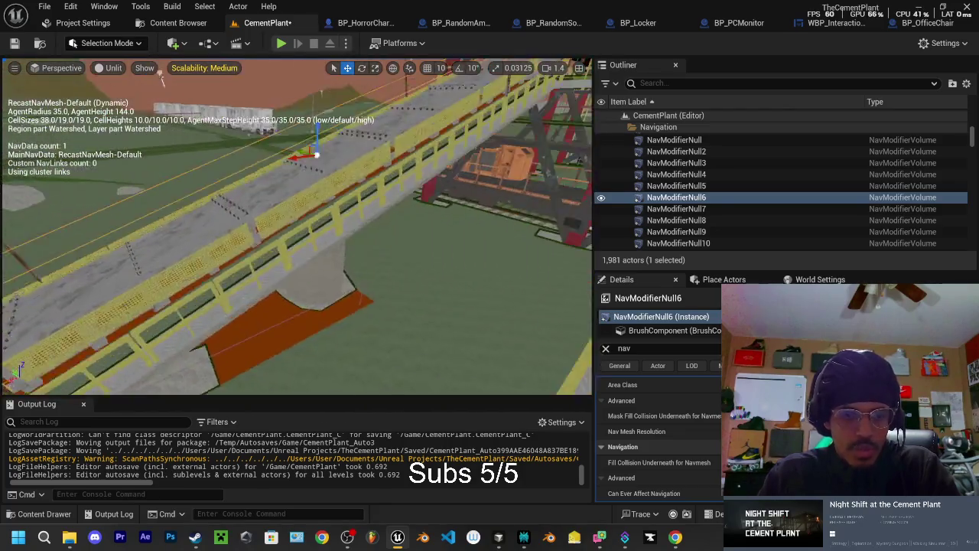
{"action": "key", "text": "w"}
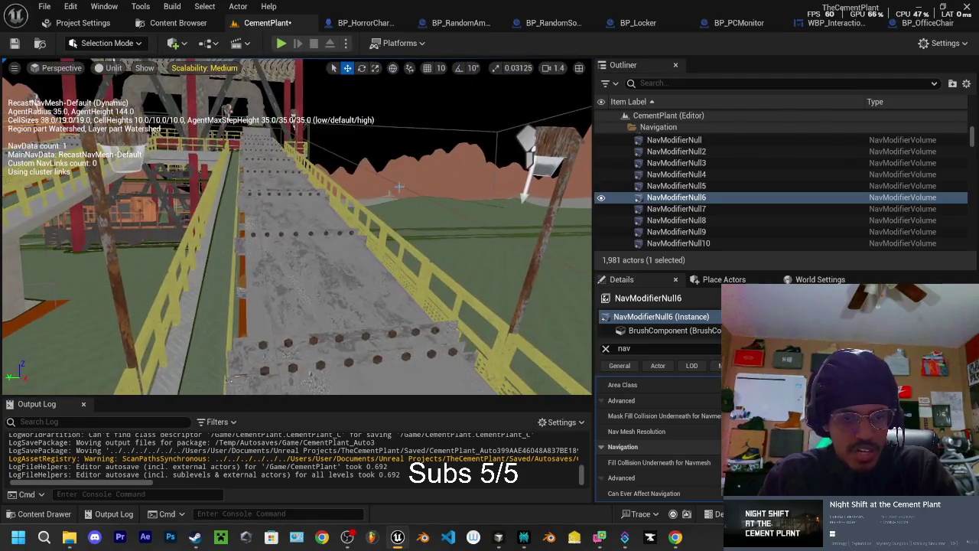
Step: Select and frame NavModifierNull7, then pick NavModifierNull11
{"action": "left_click", "coordinate": [676, 209]}
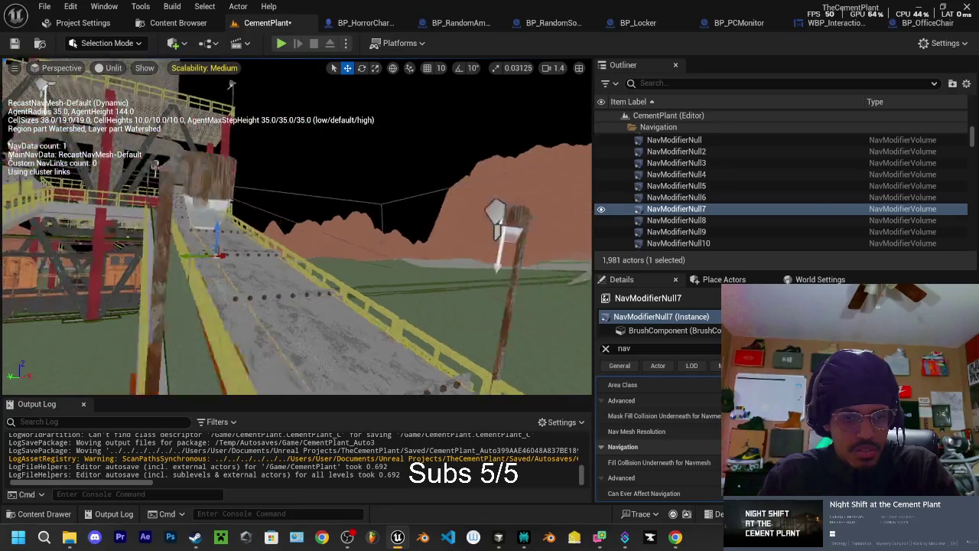
{"action": "key", "text": "f"}
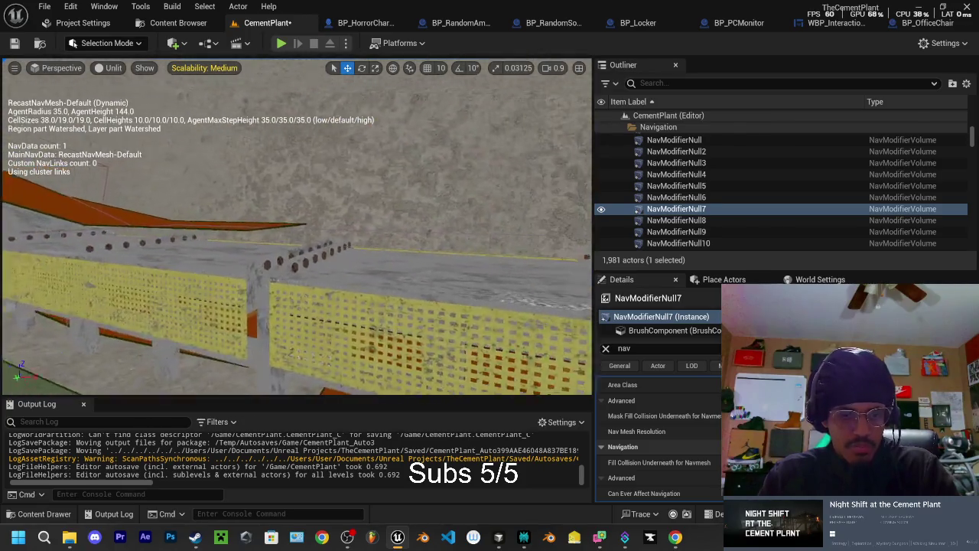
{"action": "left_click", "coordinate": [359, 294]}
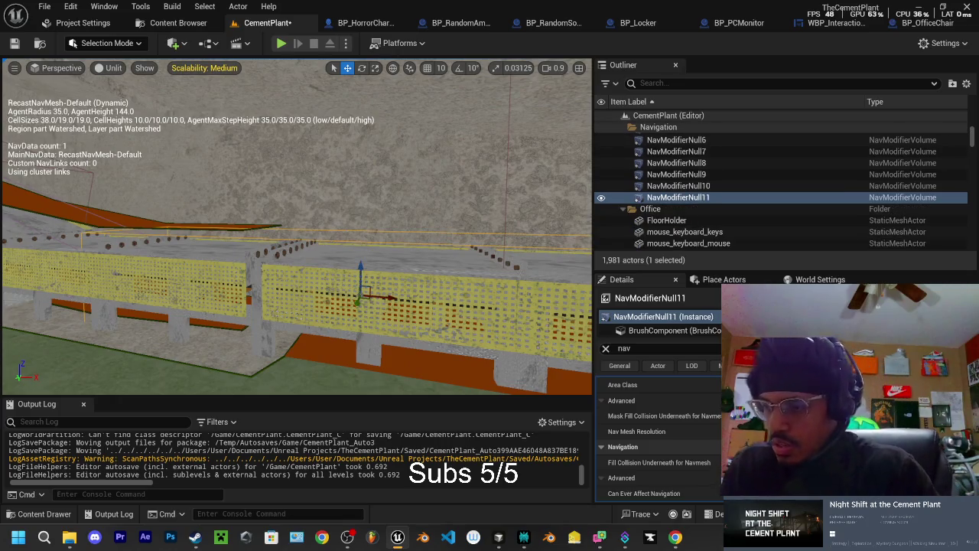
Step: Toggle the navmesh debug text off and back on, and switch NavModifierNull11 to the Scale tool
{"action": "key", "text": "p"}
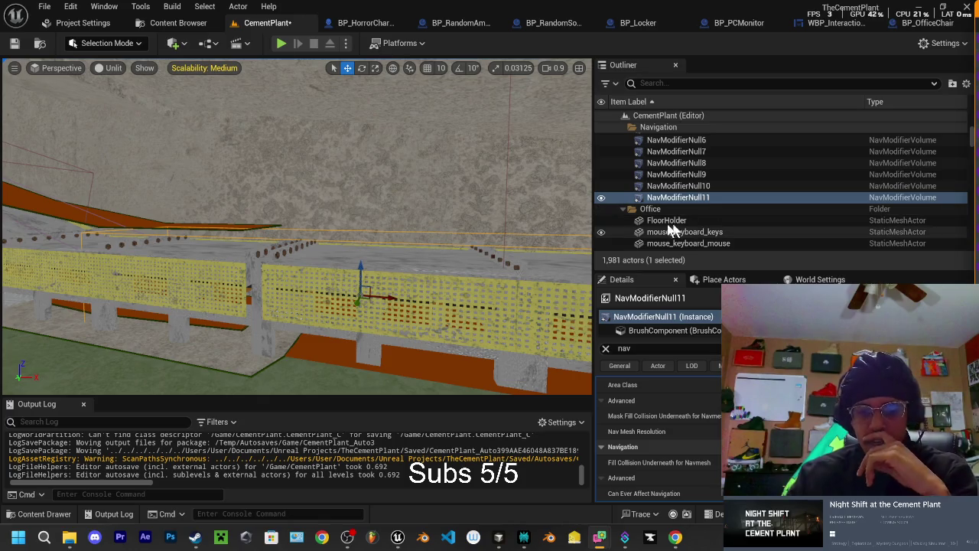
{"action": "key", "text": "p"}
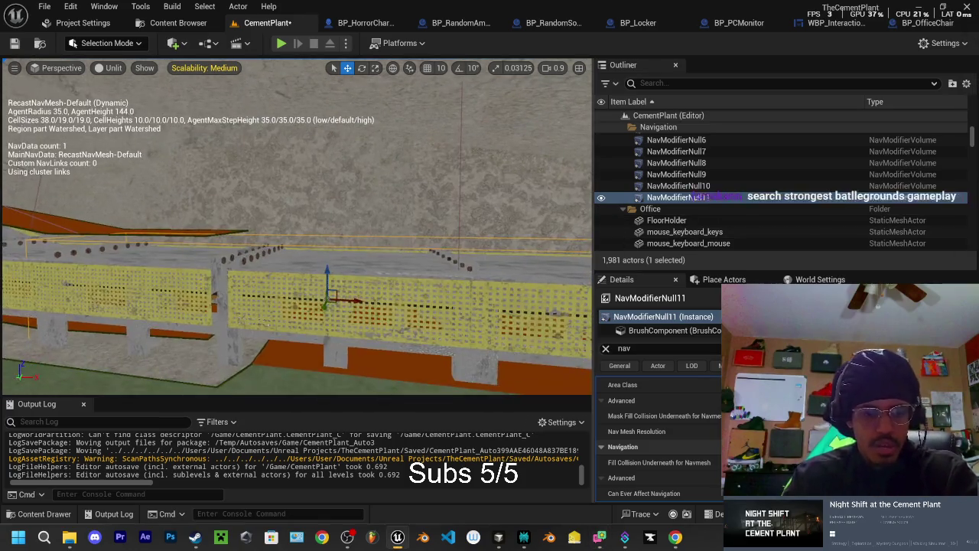
{"action": "key", "text": "e"}
{"action": "key", "text": "r"}
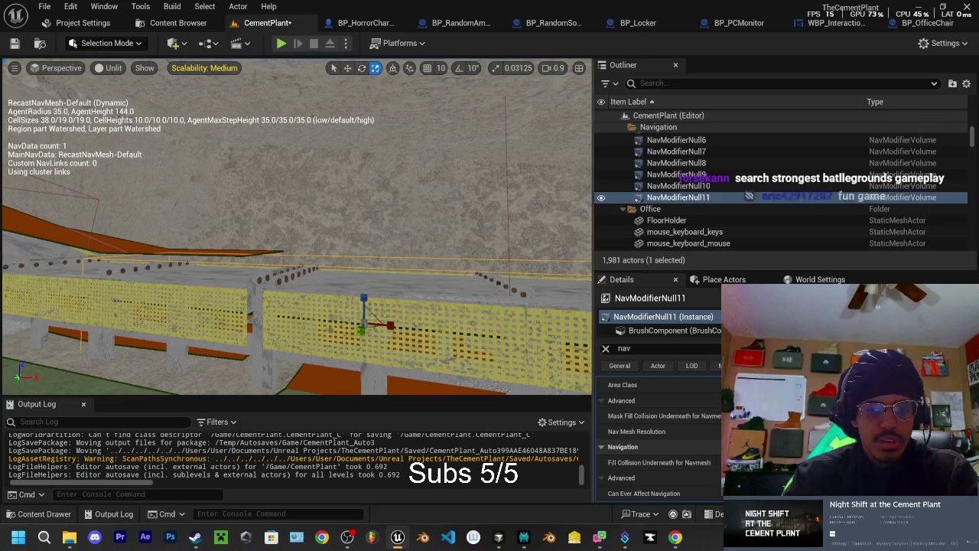
{"action": "mouse_move", "coordinate": [368, 287]}
{"action": "left_mouse_down"}
{"action": "mouse_move", "coordinate": [368, 329]}
{"action": "mouse_move", "coordinate": [368, 298]}
{"action": "left_mouse_up"}
Step: Frame NavModifierNull11 and view it against the fence and floor navmesh
{"action": "key", "text": "f"}
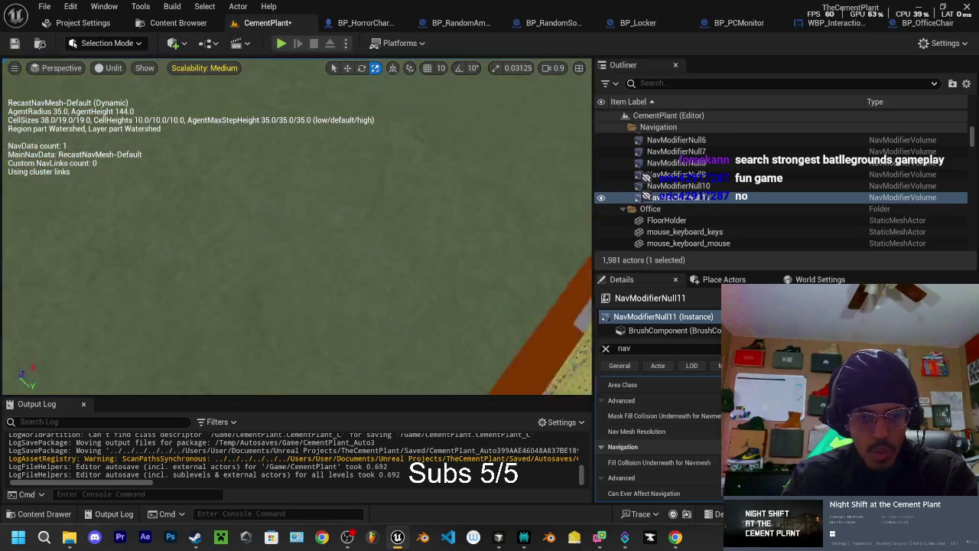
{"action": "key", "text": "w"}
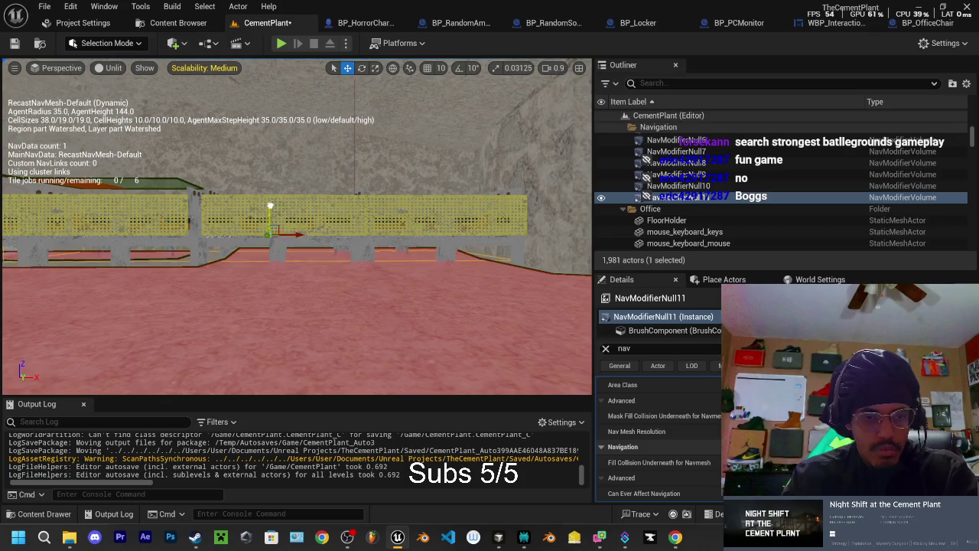
{"action": "mouse_move", "coordinate": [268, 204]}
{"action": "left_mouse_down"}
{"action": "mouse_move", "coordinate": [269, 130]}
{"action": "mouse_move", "coordinate": [268, 156]}
{"action": "left_mouse_up"}
Step: Select NavModifierNull10 and inspect it down to the green floor beneath the orange-based fence
{"action": "left_click", "coordinate": [285, 373]}
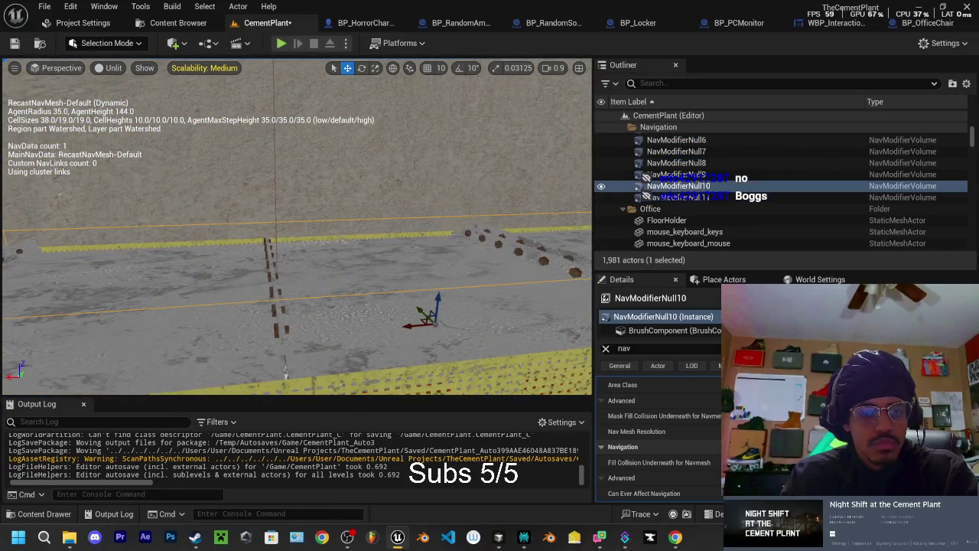
{"action": "mouse_move", "coordinate": [284, 373]}
{"action": "left_mouse_down"}
{"action": "mouse_move", "coordinate": [293, 245]}
{"action": "mouse_move", "coordinate": [356, 241]}
{"action": "left_mouse_up"}
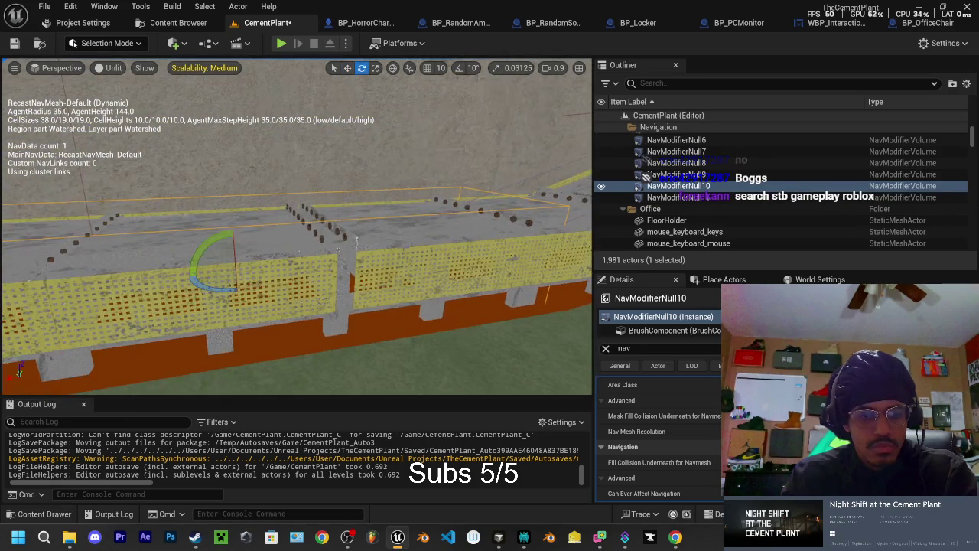
{"action": "key", "text": "r"}
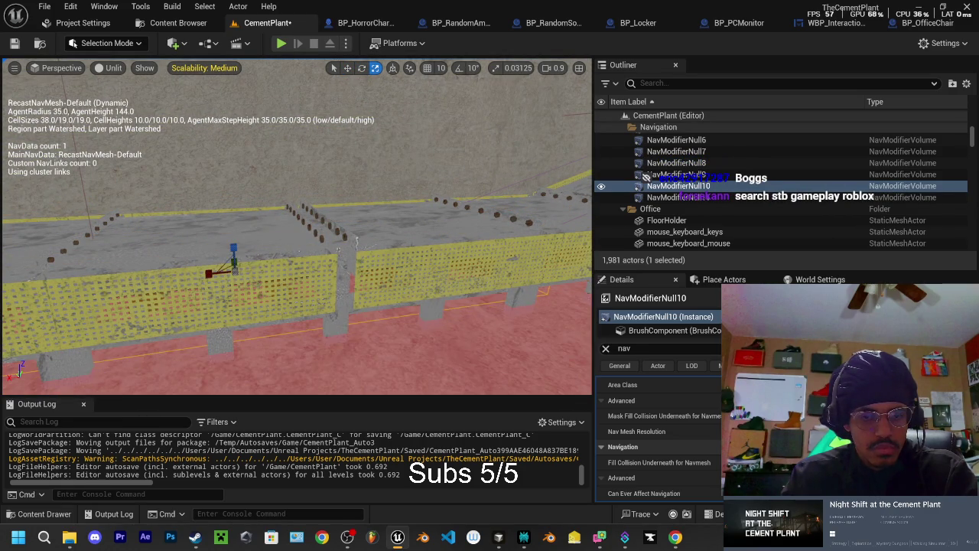
{"action": "key", "text": "w"}
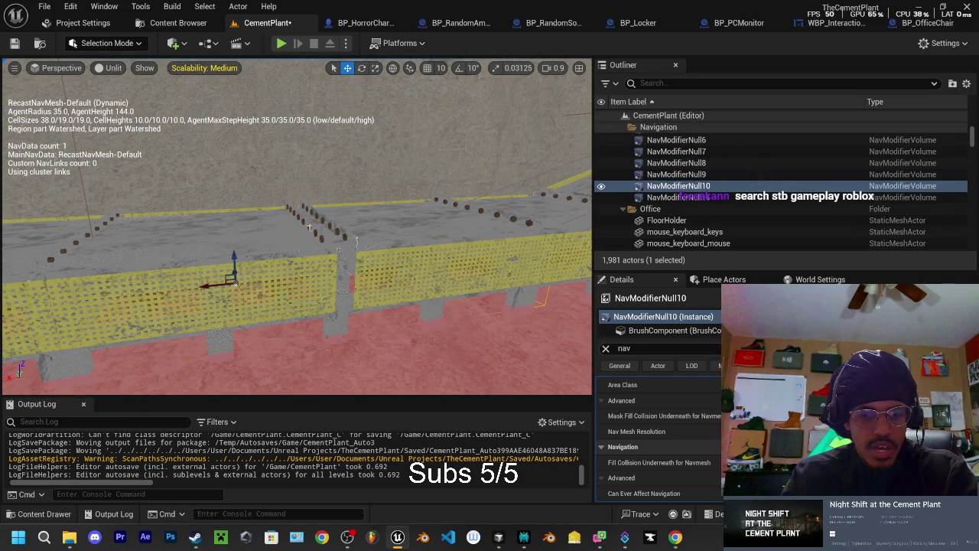
{"action": "mouse_move", "coordinate": [306, 229]}
{"action": "left_mouse_down"}
{"action": "mouse_move", "coordinate": [306, 306]}
{"action": "mouse_move", "coordinate": [291, 245]}
{"action": "mouse_move", "coordinate": [290, 306]}
{"action": "mouse_move", "coordinate": [283, 260]}
{"action": "mouse_move", "coordinate": [253, 272]}
{"action": "left_mouse_up"}
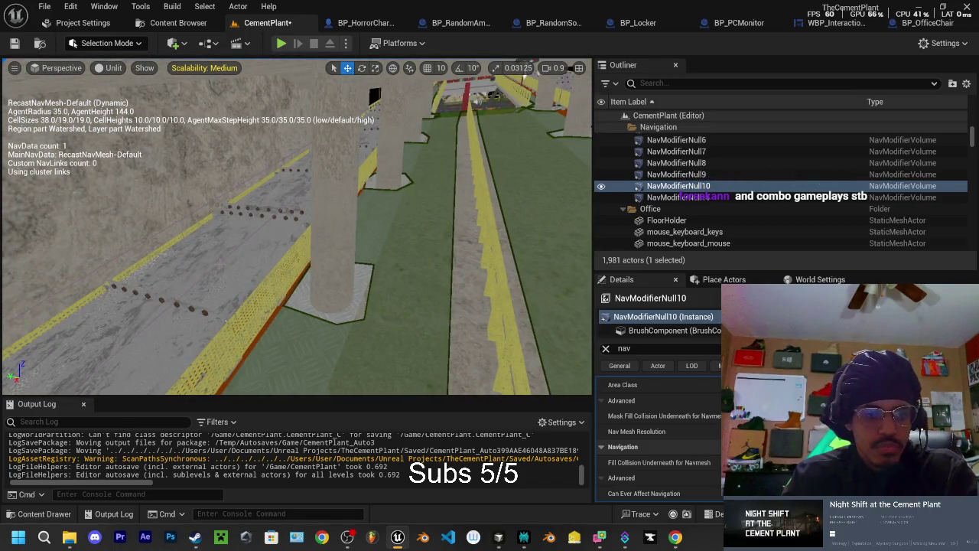
{"action": "double_click", "coordinate": [676, 163]}
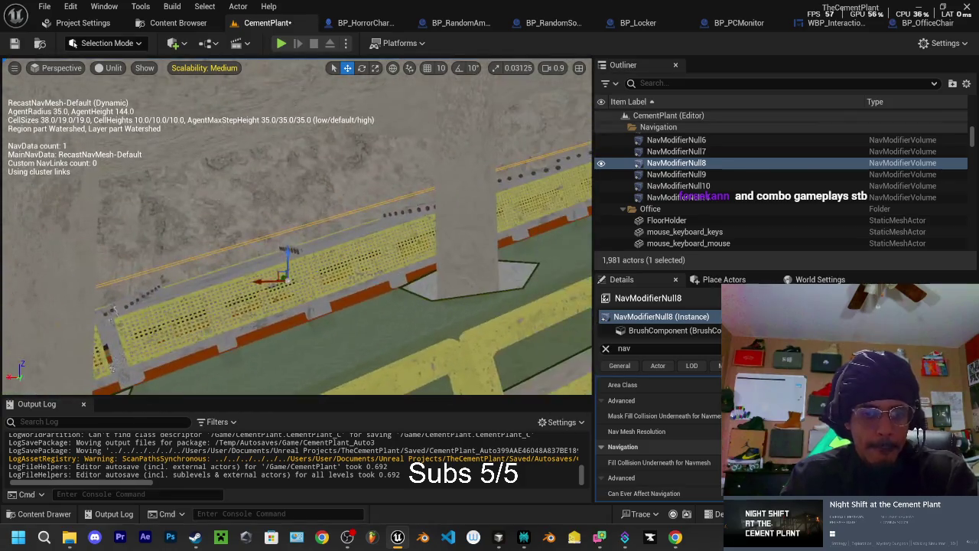
{"action": "key", "text": "e"}
{"action": "mouse_move", "coordinate": [281, 258]}
{"action": "left_mouse_down"}
{"action": "mouse_move", "coordinate": [295, 207]}
{"action": "mouse_move", "coordinate": [295, 227]}
{"action": "left_mouse_up"}
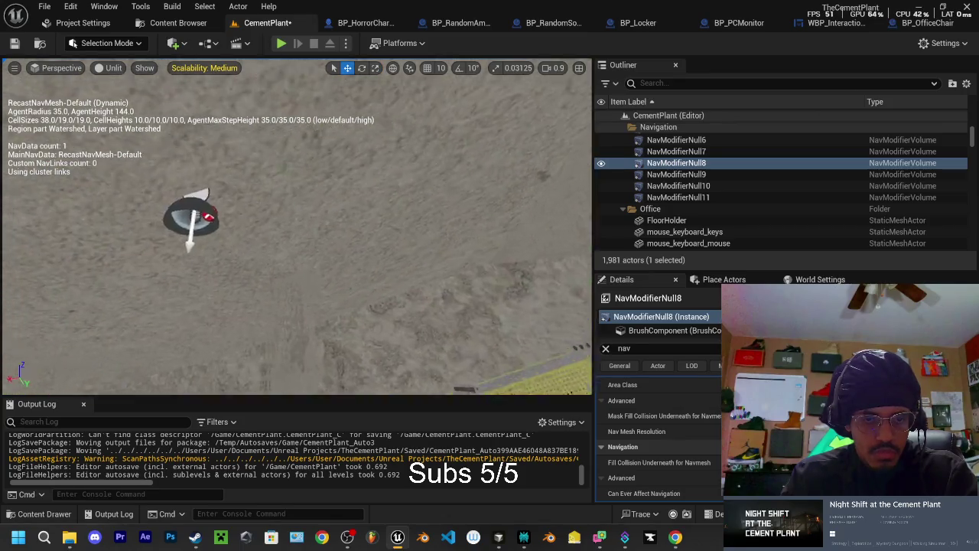
{"action": "left_click_drag", "start_coordinate": [191, 230], "coordinate": [229, 212]}
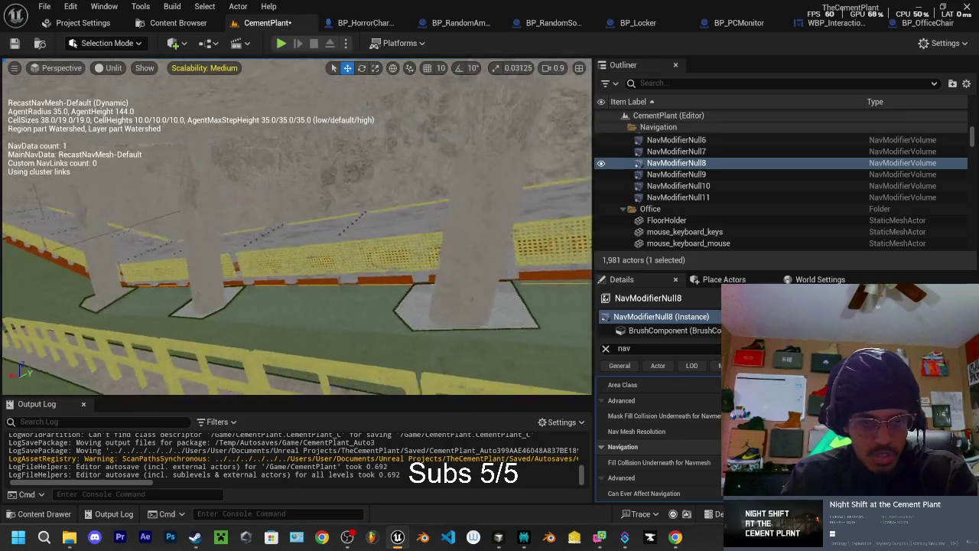
{"action": "left_click_drag", "start_coordinate": [229, 213], "coordinate": [244, 205]}
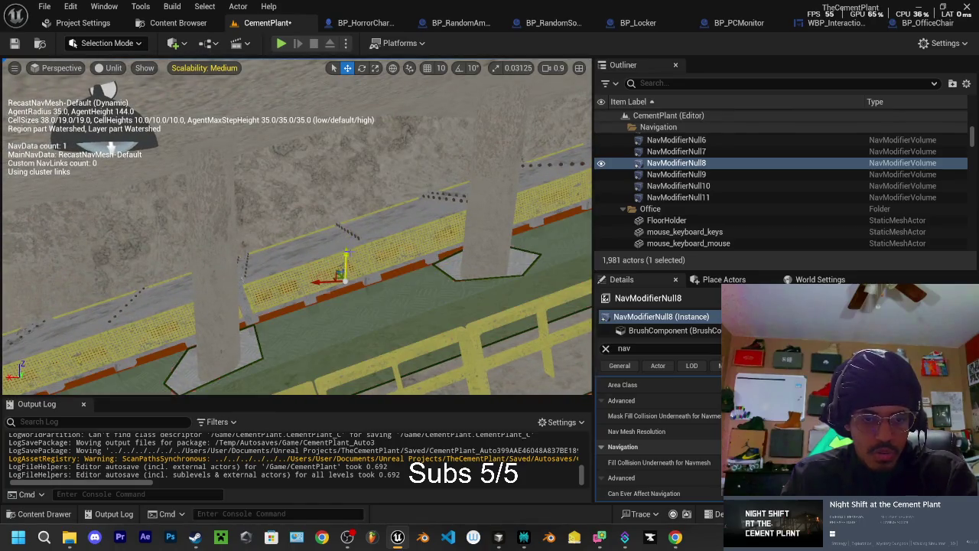
{"action": "left_click_drag", "start_coordinate": [245, 205], "coordinate": [249, 203]}
{"action": "key", "text": "f"}
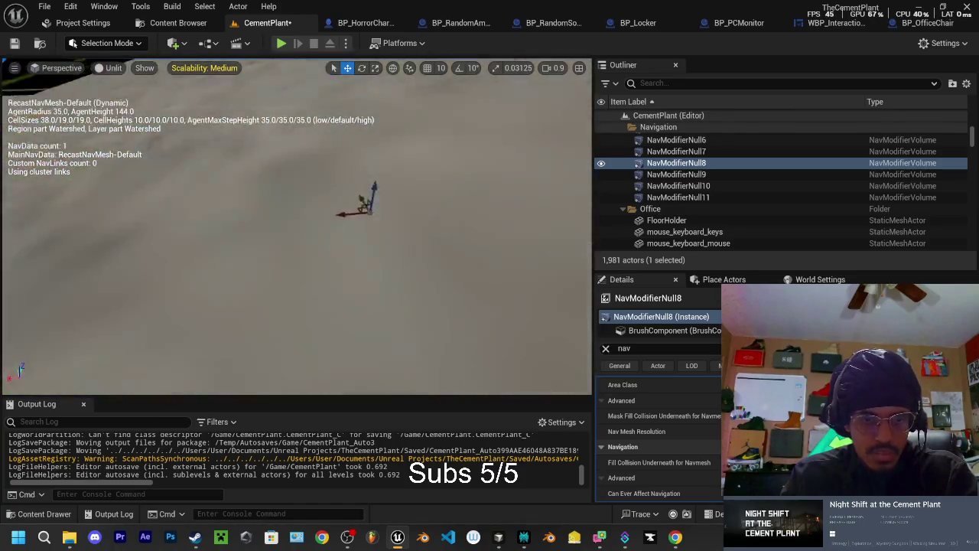
{"action": "left_click_drag", "start_coordinate": [407, 193], "coordinate": [407, 201]}
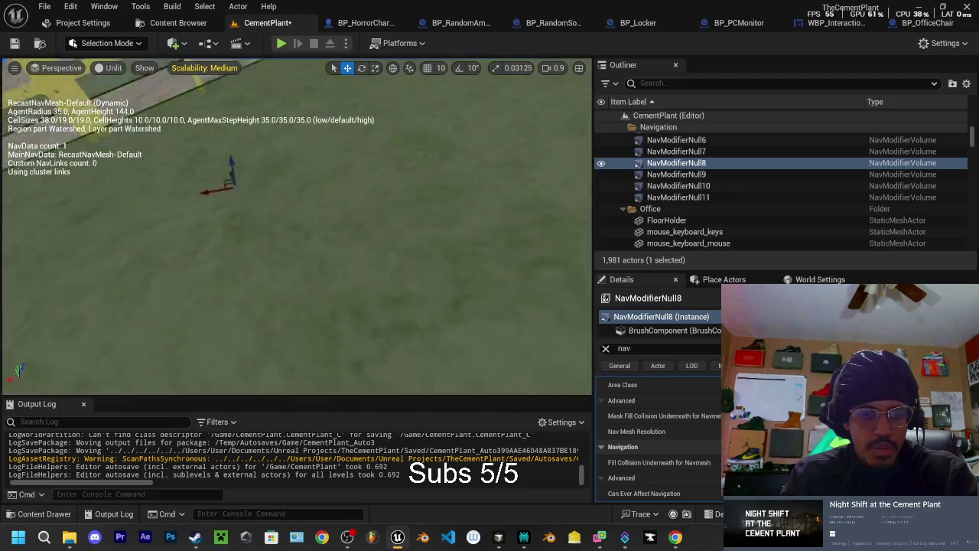
{"action": "left_click_drag", "start_coordinate": [407, 200], "coordinate": [299, 375]}
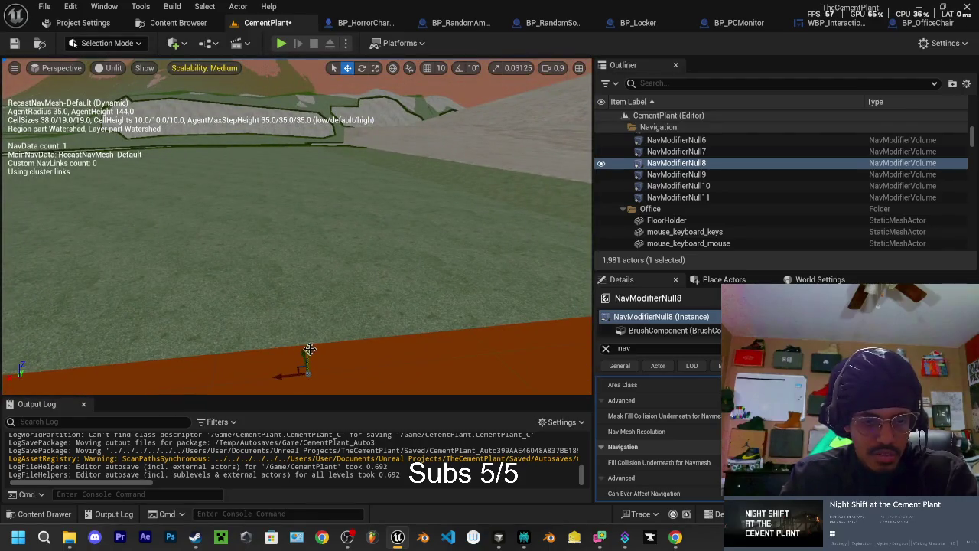
{"action": "left_click_drag", "start_coordinate": [308, 341], "coordinate": [308, 340]}
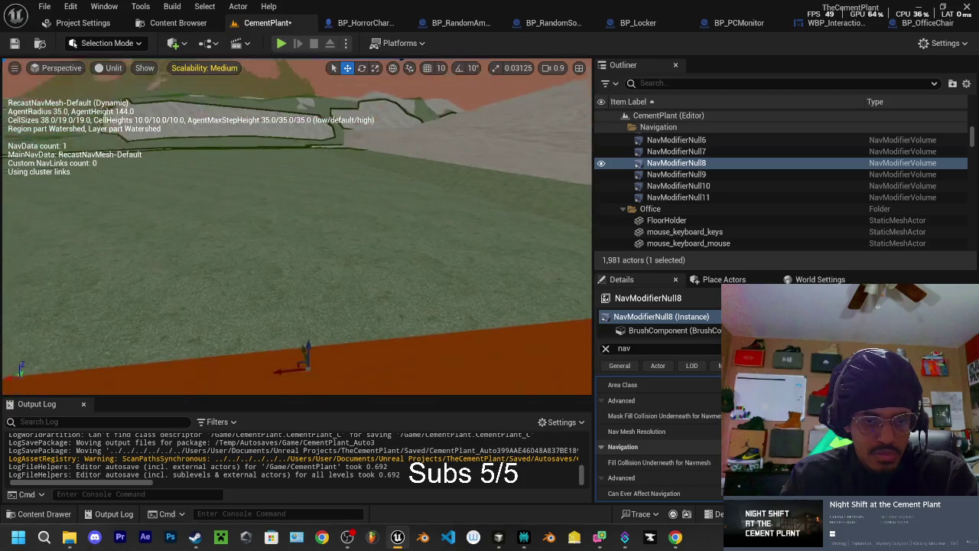
{"action": "left_click_drag", "start_coordinate": [316, 296], "coordinate": [317, 283]}
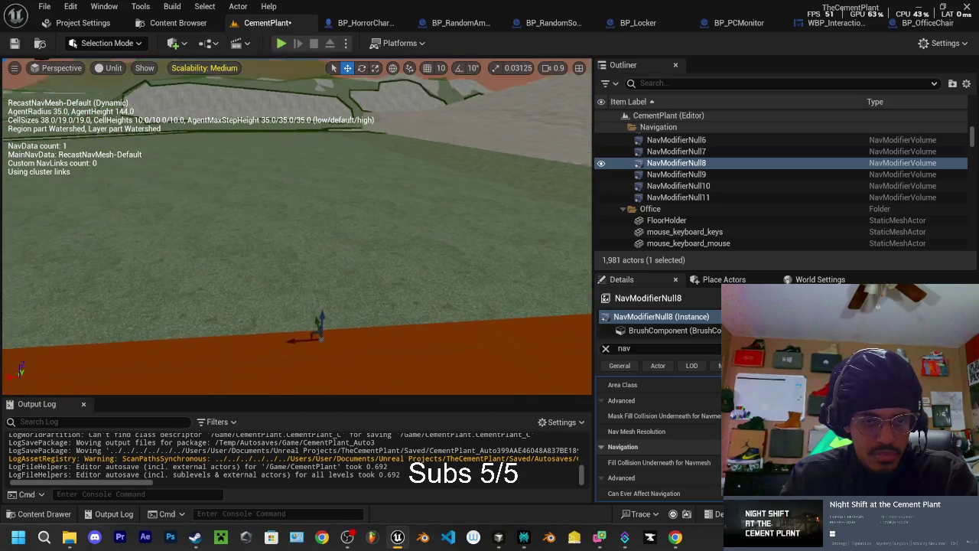
{"action": "left_click_drag", "start_coordinate": [329, 385], "coordinate": [329, 367]}
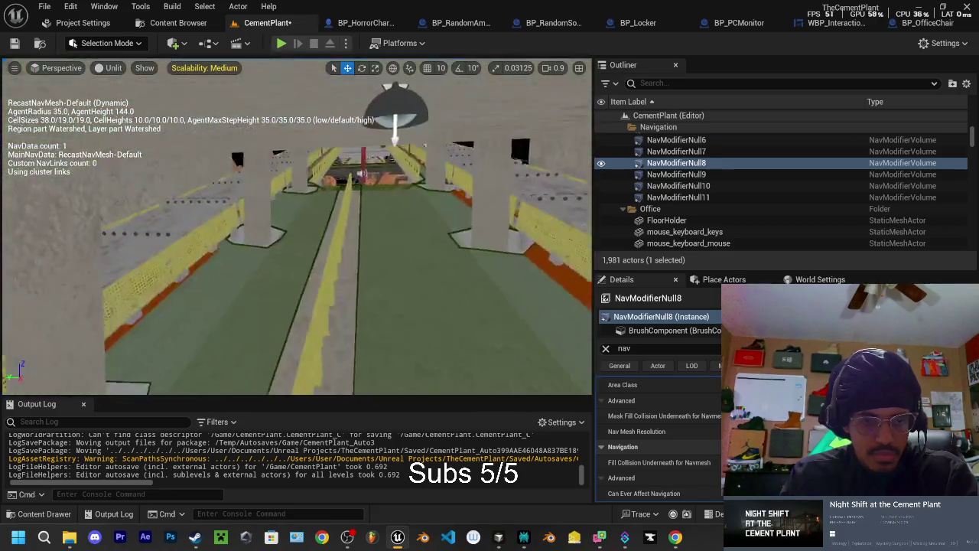
{"action": "left_click_drag", "start_coordinate": [317, 291], "coordinate": [306, 276]}
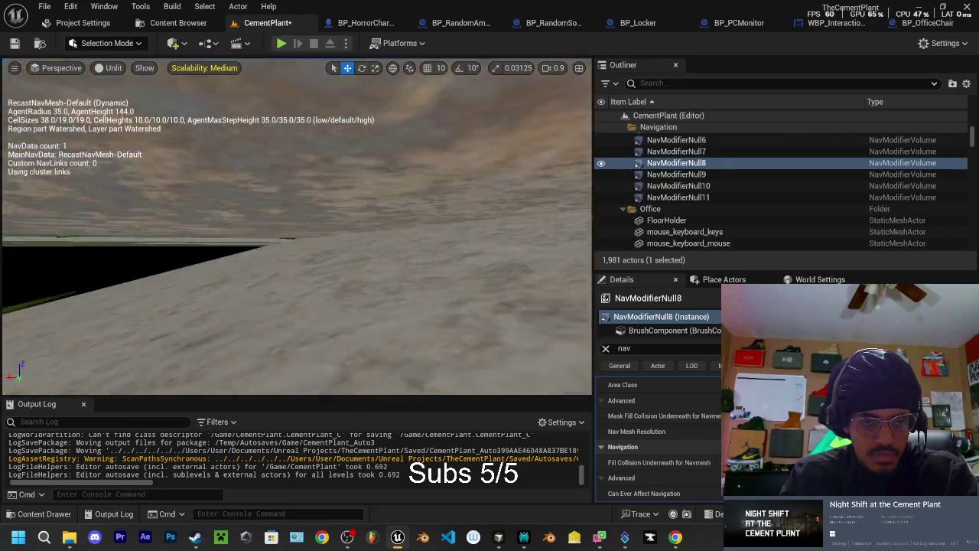
{"action": "left_click_drag", "start_coordinate": [540, 115], "coordinate": [541, 107]}
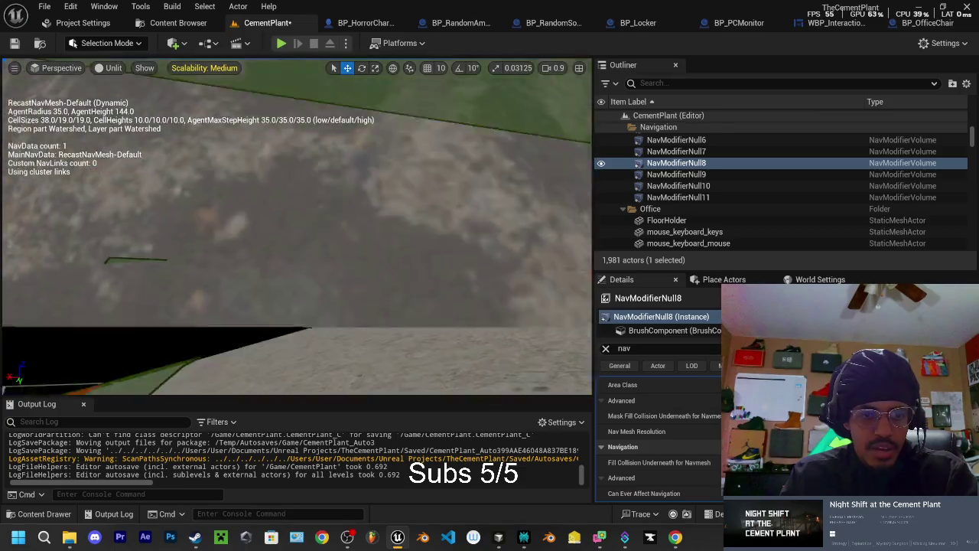
{"action": "key", "text": "s"}
{"action": "key", "text": "s"}
{"action": "key", "text": "s"}
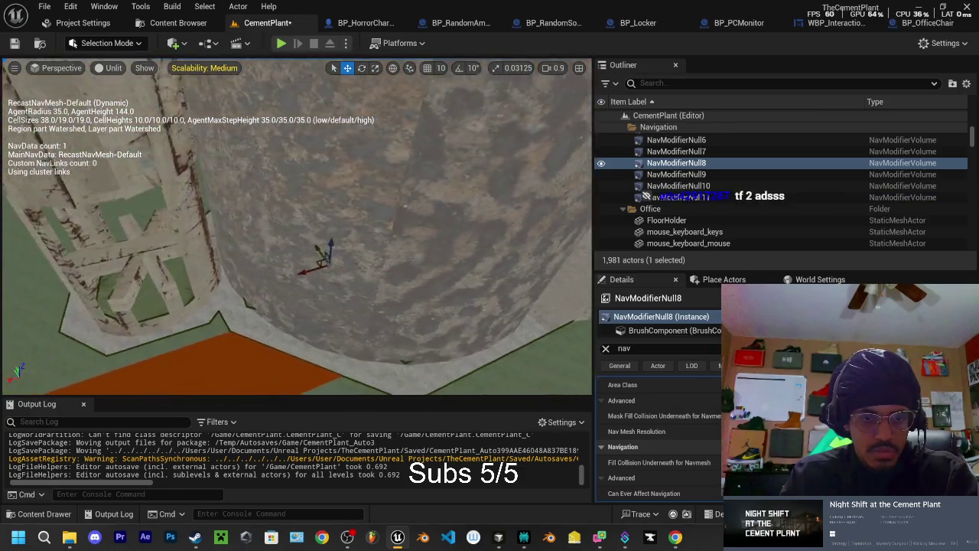
{"action": "scroll", "coordinate": [223, 265], "scroll_direction": "down", "scroll_amount": 8}
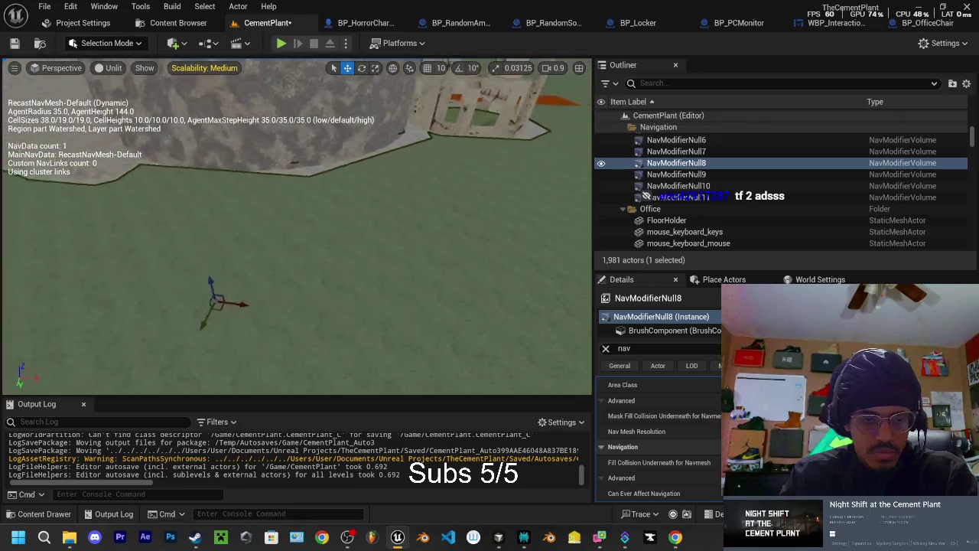
{"action": "mouse_move", "coordinate": [227, 263]}
{"action": "left_mouse_down"}
{"action": "mouse_move", "coordinate": [220, 238]}
{"action": "mouse_move", "coordinate": [241, 134]}
{"action": "mouse_move", "coordinate": [200, 144]}
{"action": "left_mouse_up"}
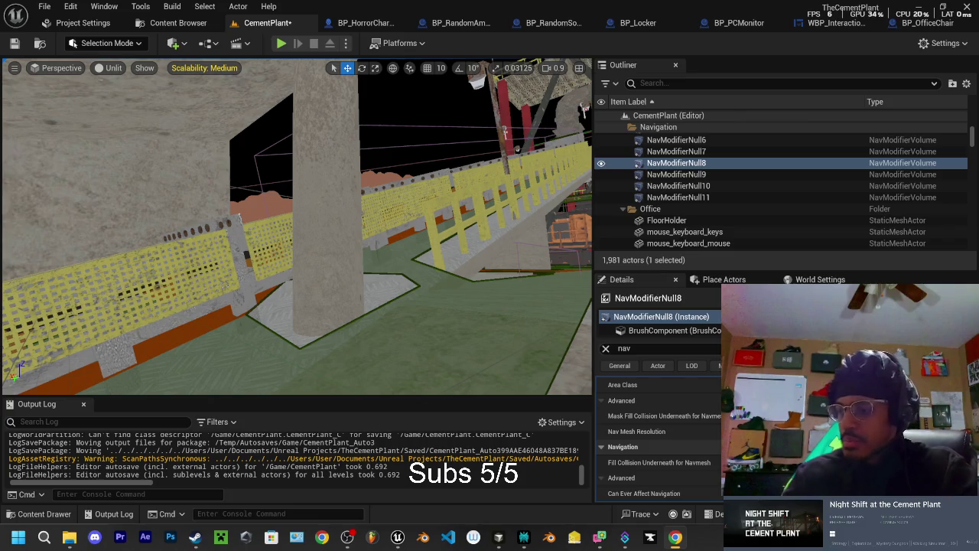
Step: In a maximized Chrome window, change the Google search from 'stb roblox' to 'tsb roblox'
{"action": "key", "text": "alt+Tab"}
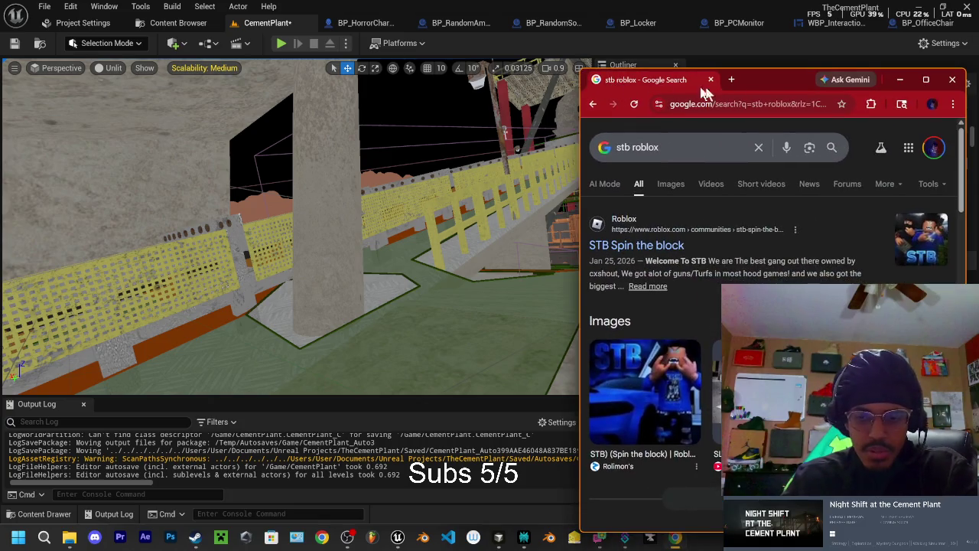
{"action": "left_click", "coordinate": [923, 80]}
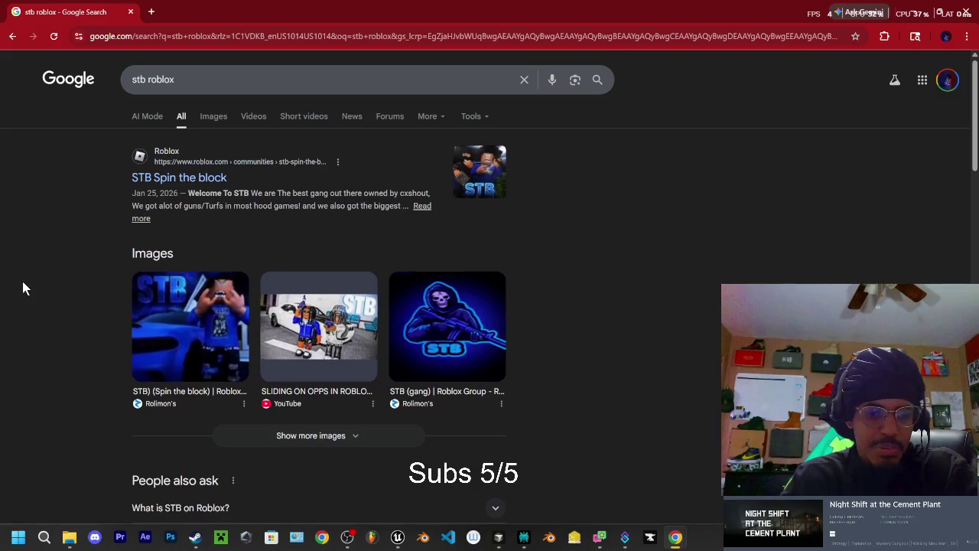
{"action": "scroll", "coordinate": [34, 281], "scroll_direction": "down", "scroll_amount": 3}
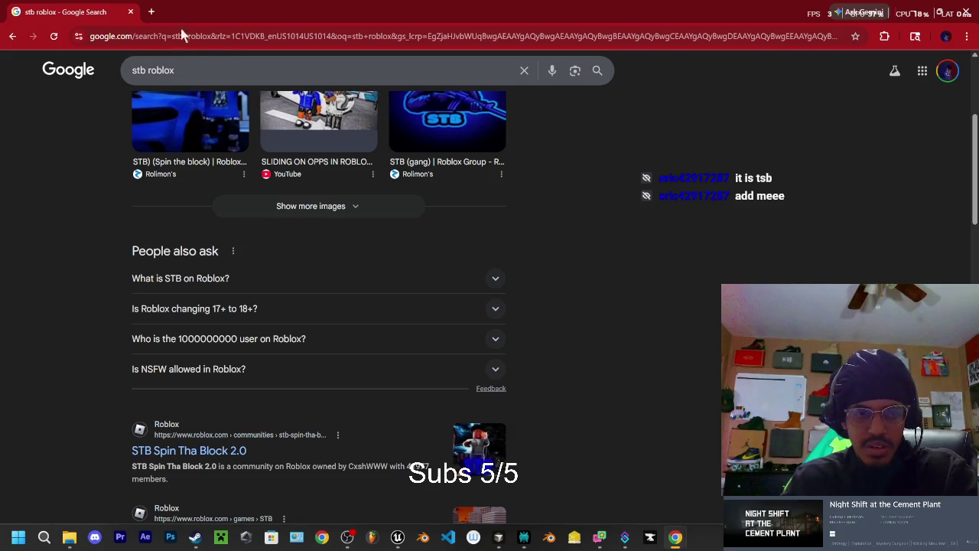
{"action": "left_click_drag", "start_coordinate": [184, 69], "coordinate": [62, 73]}
{"action": "type", "text": "t"}
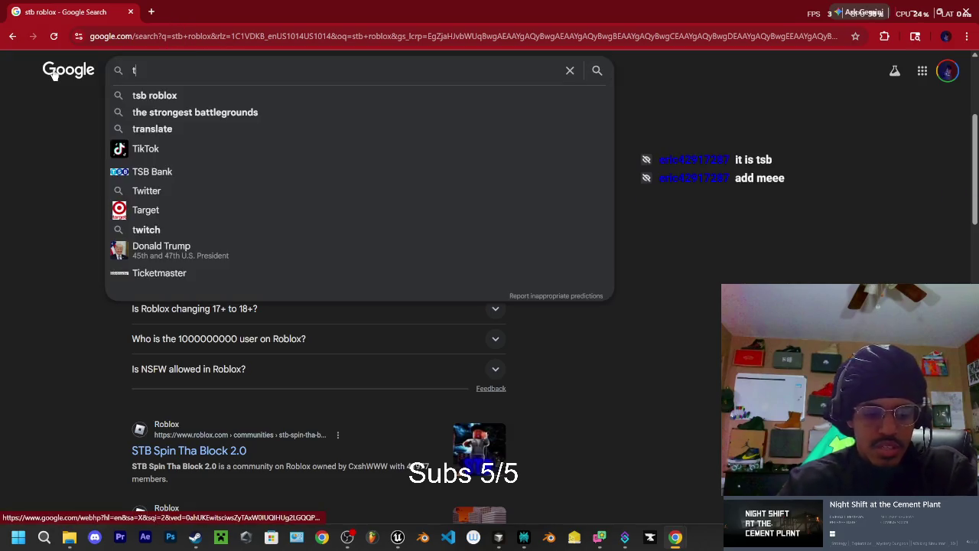
{"action": "type", "text": "sb roblox"}
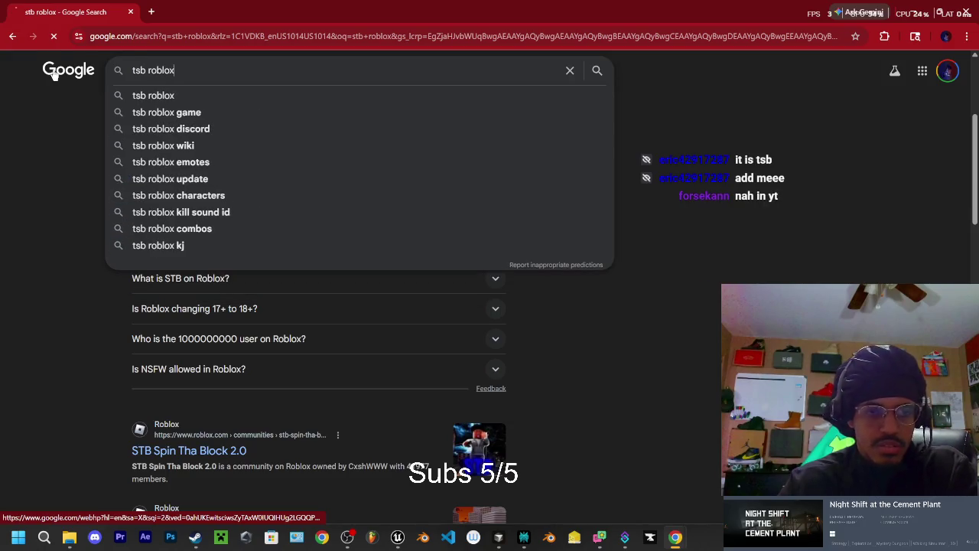
{"action": "key", "text": "Return"}
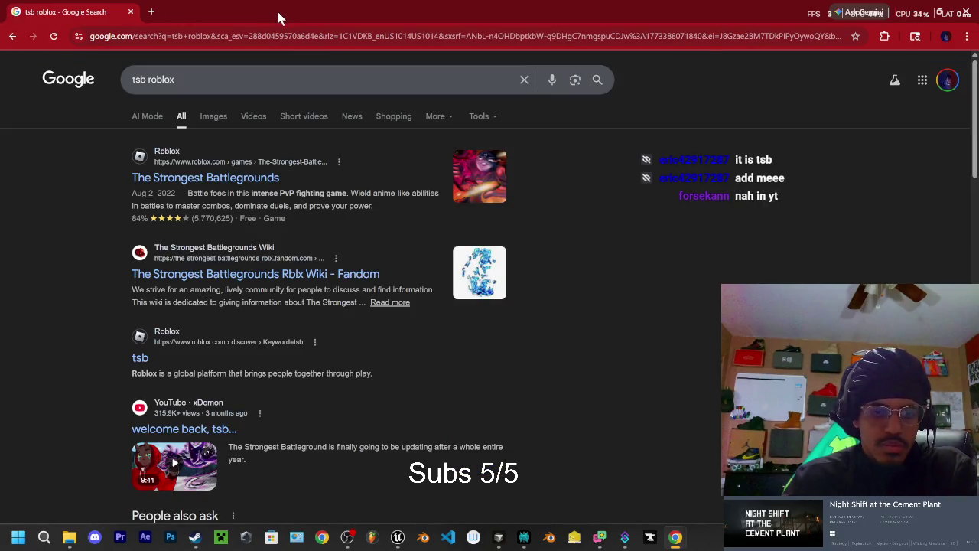
Step: Open The Strongest Battlegrounds game page and advance through its image gallery
{"action": "left_click", "coordinate": [191, 179]}
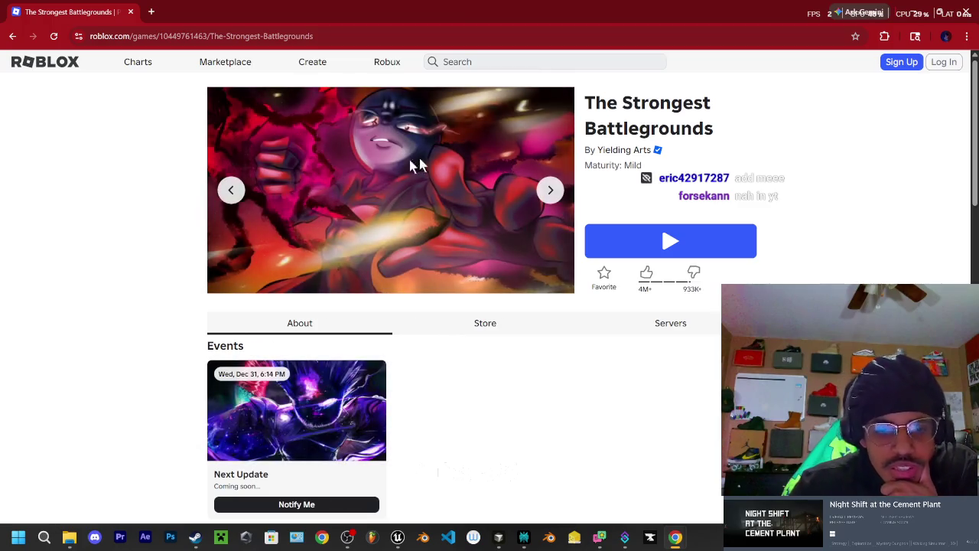
{"action": "scroll", "coordinate": [411, 160], "scroll_direction": "down", "scroll_amount": 1}
{"action": "scroll", "coordinate": [378, 158], "scroll_direction": "up", "scroll_amount": 1}
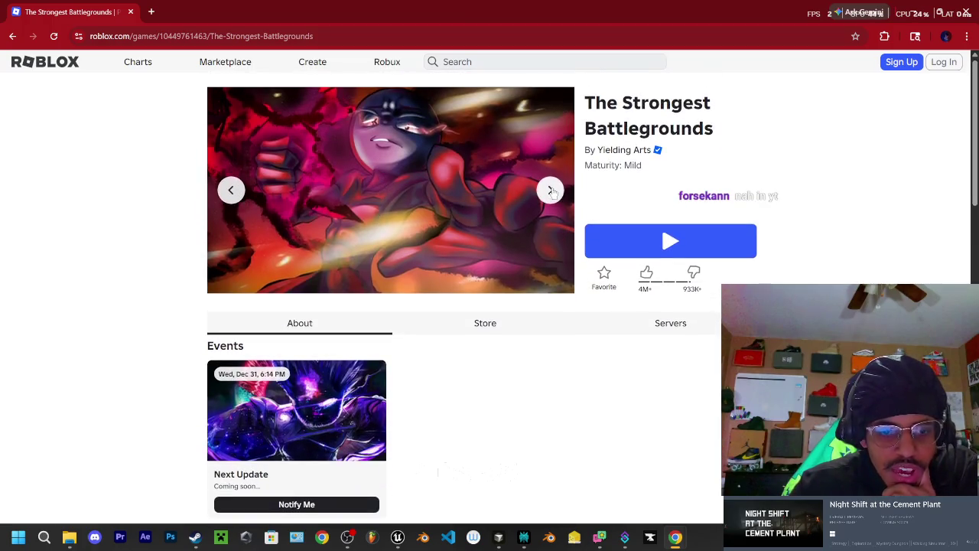
{"action": "left_click", "coordinate": [550, 190]}
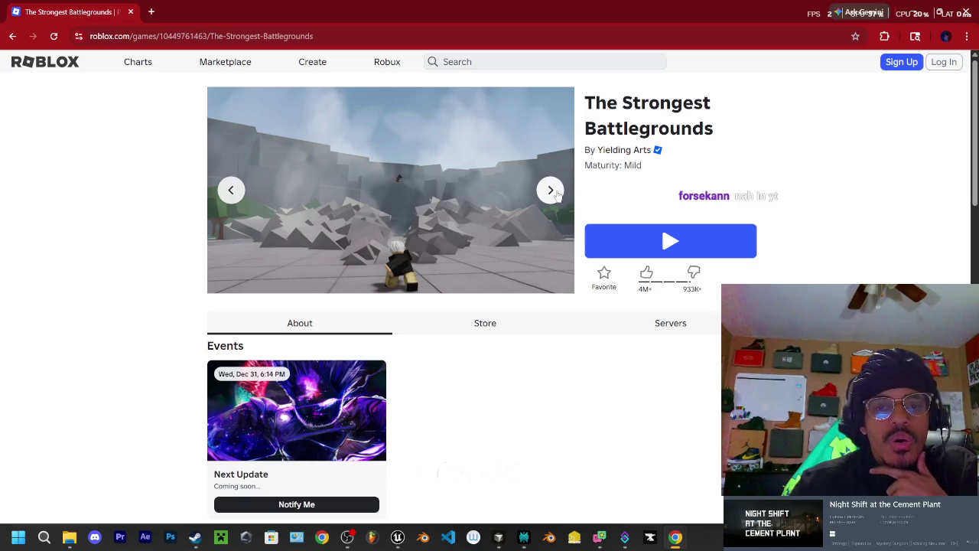
{"action": "left_click", "coordinate": [551, 196]}
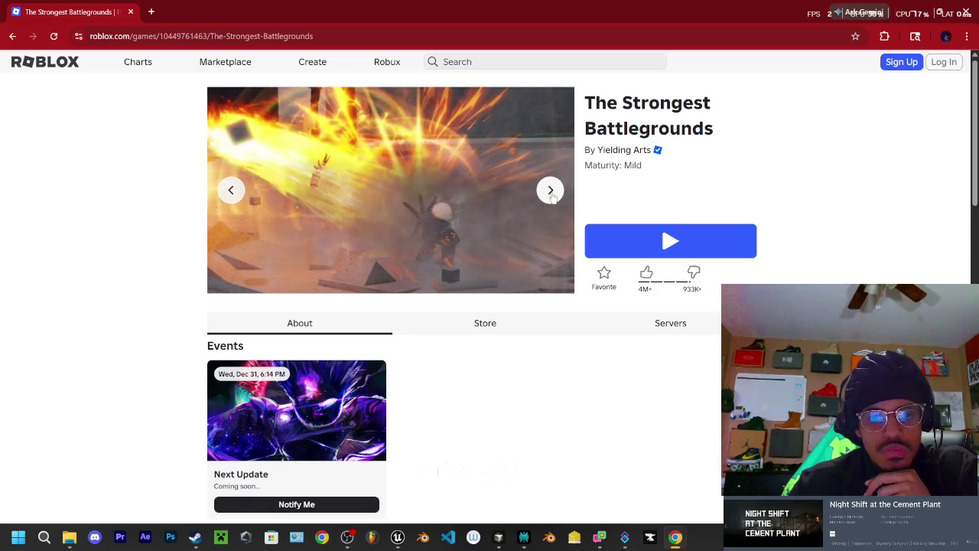
{"action": "left_click", "coordinate": [552, 196]}
{"action": "left_click", "coordinate": [552, 196]}
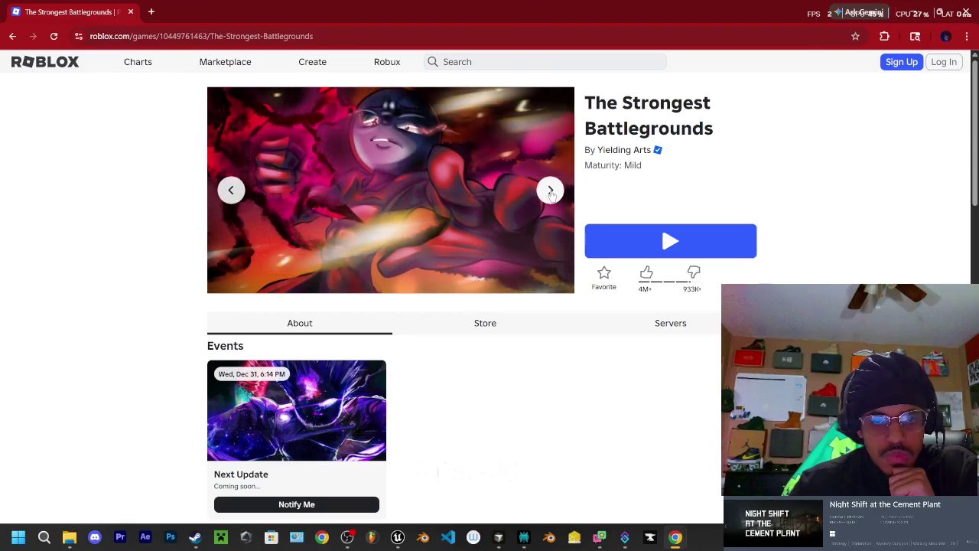
Step: Read down the game description, then close Chrome to return to the Unreal editor
{"action": "scroll", "coordinate": [404, 182], "scroll_direction": "down", "scroll_amount": 3}
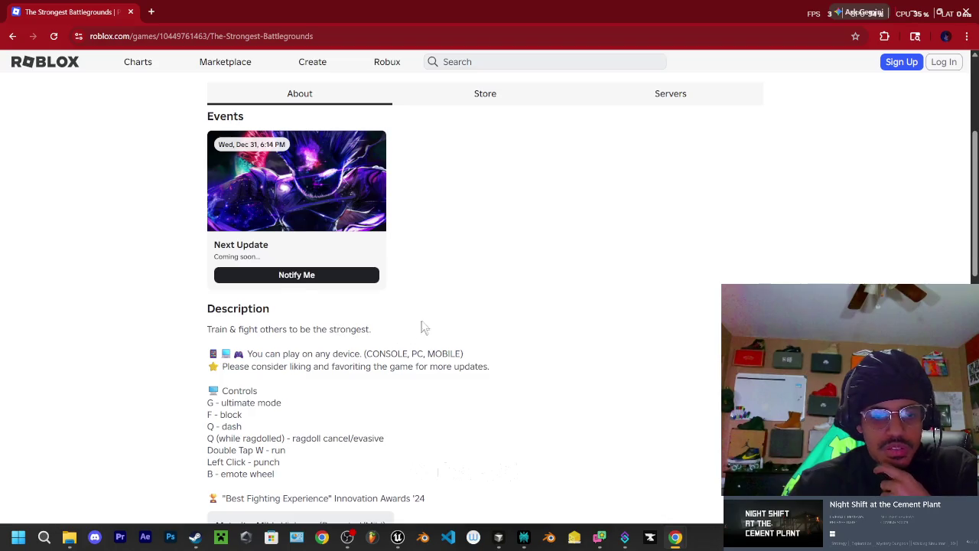
{"action": "scroll", "coordinate": [421, 323], "scroll_direction": "down", "scroll_amount": 1}
{"action": "left_click", "coordinate": [130, 13]}
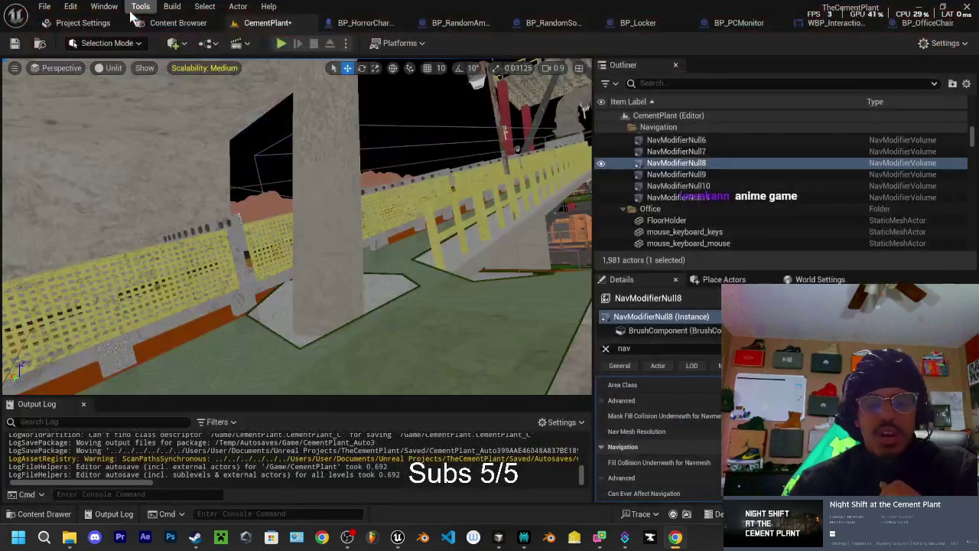
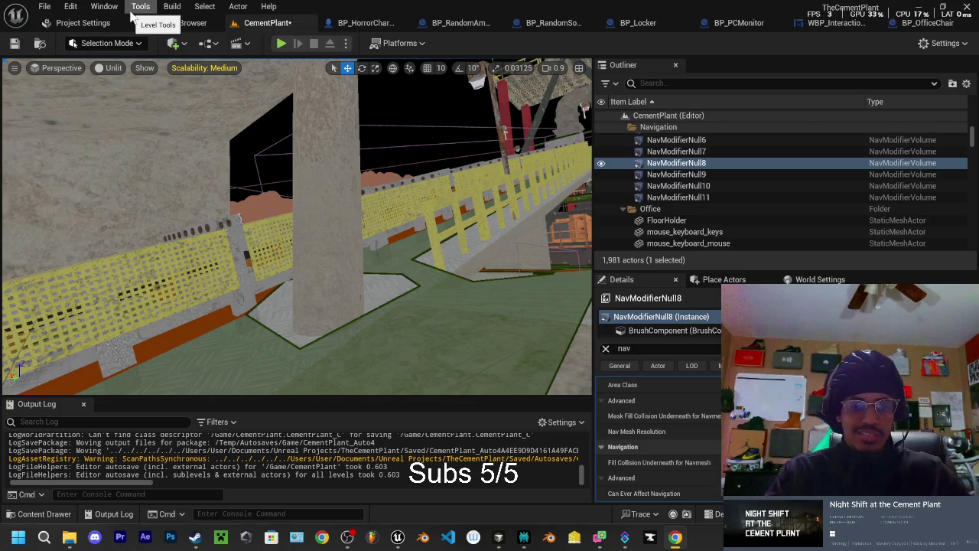
Step: Show the navmesh debug view, frame NavModifierNull6, and select the SM_ConveryerBelt47 walkway piece
{"action": "key", "text": "p"}
{"action": "mouse_move", "coordinate": [297, 229]}
{"action": "left_mouse_down"}
{"action": "mouse_move", "coordinate": [275, 230]}
{"action": "mouse_move", "coordinate": [275, 260]}
{"action": "mouse_move", "coordinate": [401, 329]}
{"action": "mouse_move", "coordinate": [344, 268]}
{"action": "mouse_move", "coordinate": [266, 232]}
{"action": "left_mouse_up"}
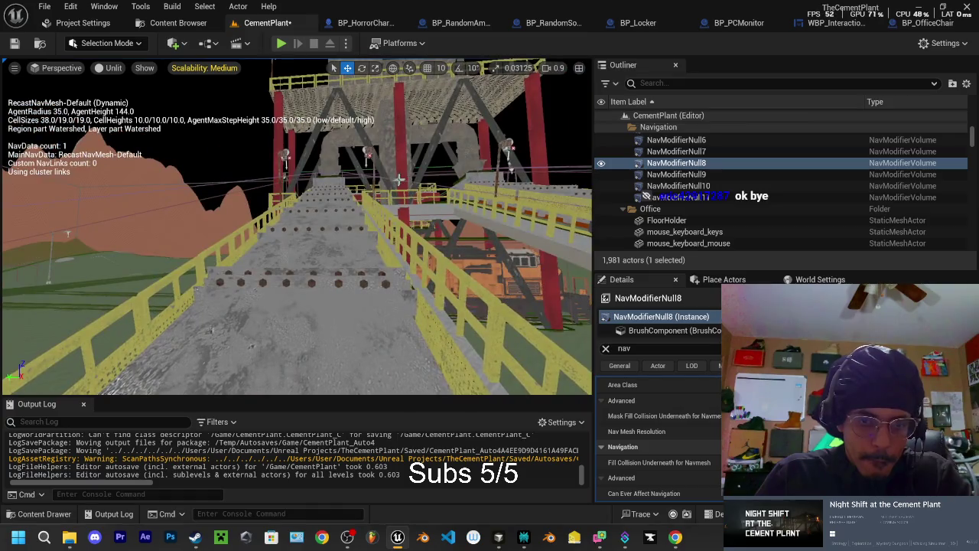
{"action": "left_click", "coordinate": [676, 140]}
{"action": "key", "text": "f"}
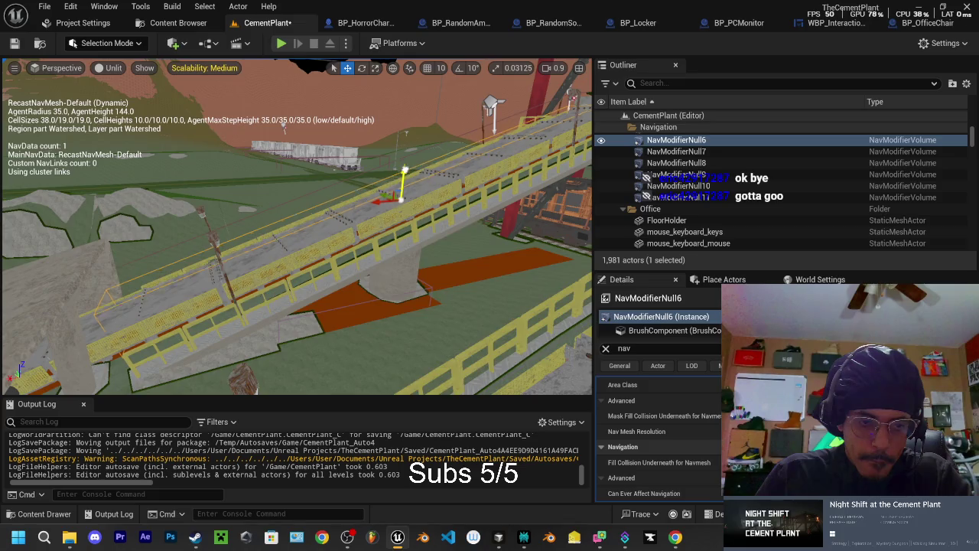
{"action": "left_click_drag", "start_coordinate": [297, 230], "coordinate": [297, 230]}
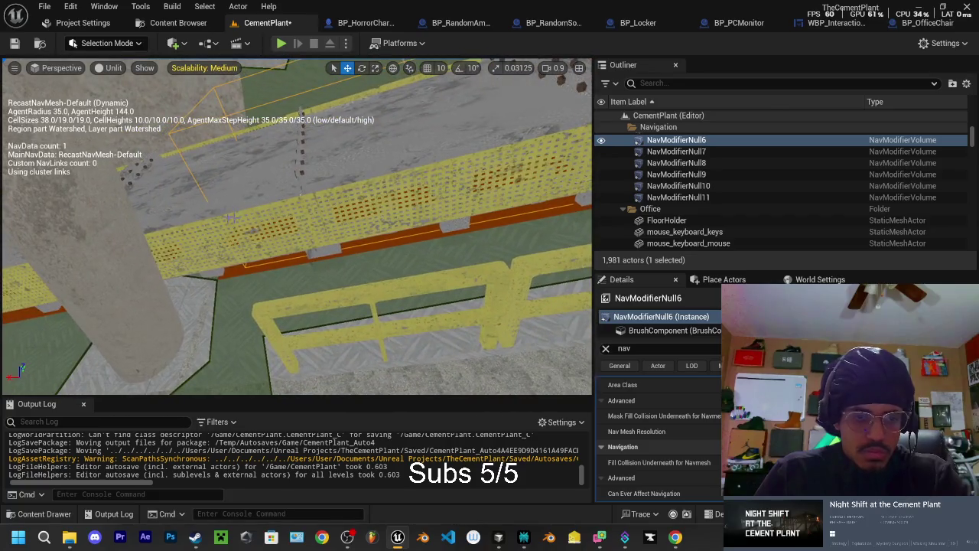
{"action": "left_click", "coordinate": [306, 275]}
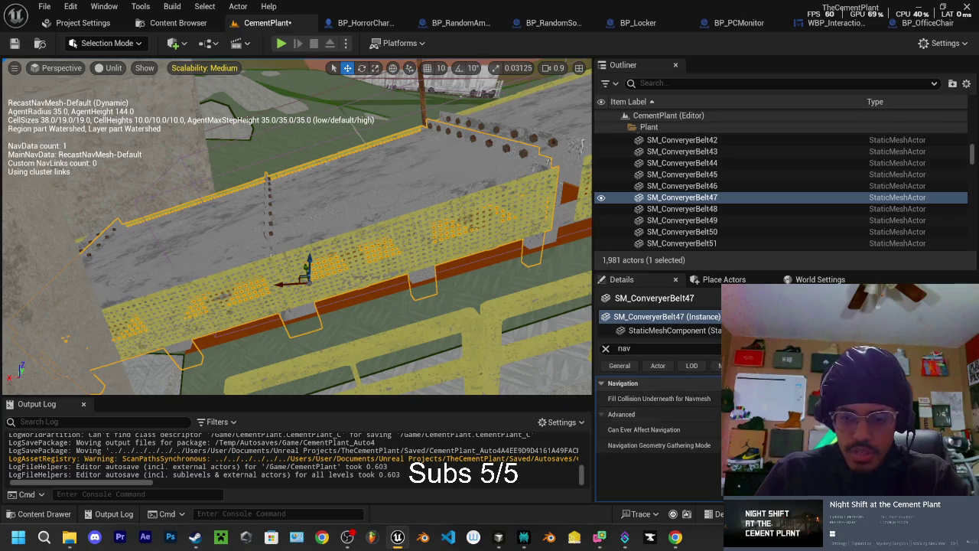
{"action": "left_click_drag", "start_coordinate": [299, 229], "coordinate": [344, 244]}
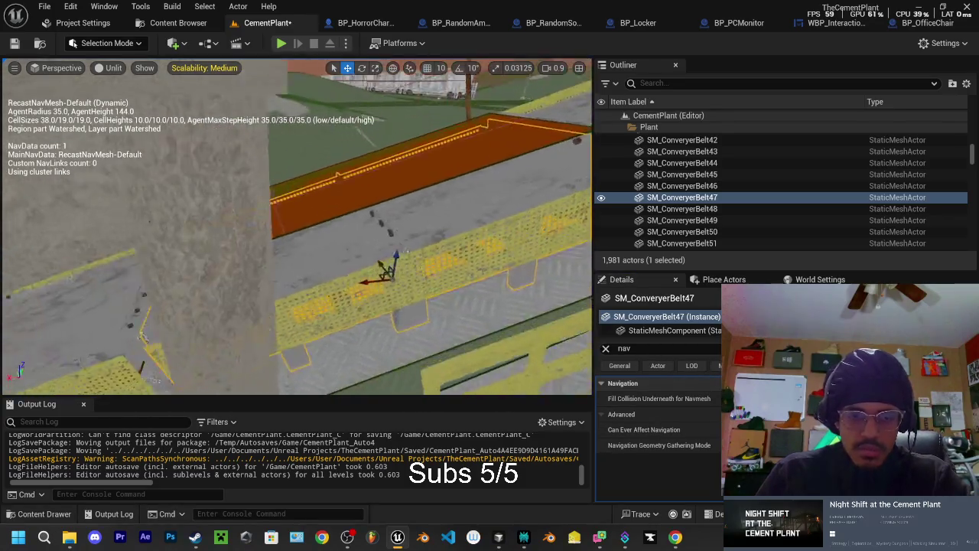
{"action": "left_click", "coordinate": [341, 280]}
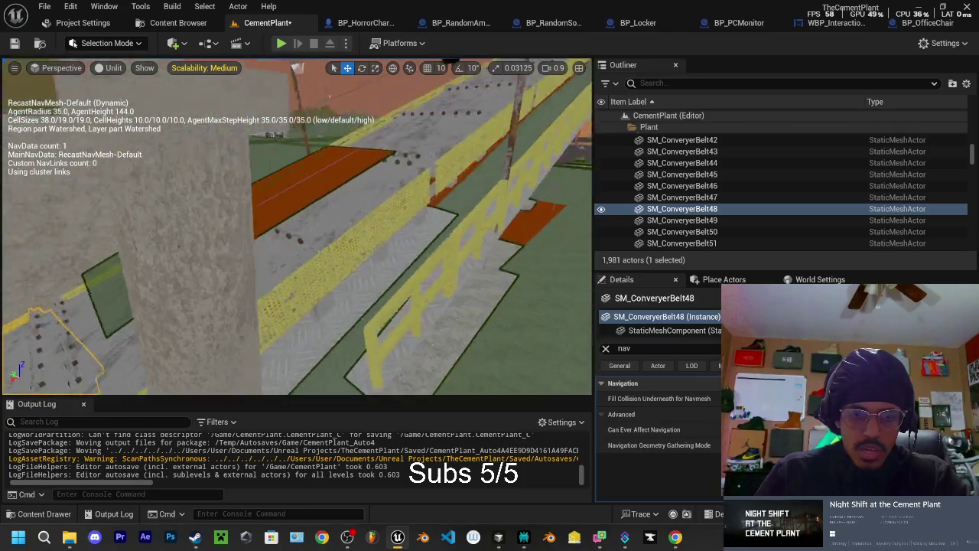
{"action": "mouse_move", "coordinate": [298, 230]}
{"action": "left_mouse_down"}
{"action": "mouse_move", "coordinate": [329, 221]}
{"action": "mouse_move", "coordinate": [321, 230]}
{"action": "left_mouse_up"}
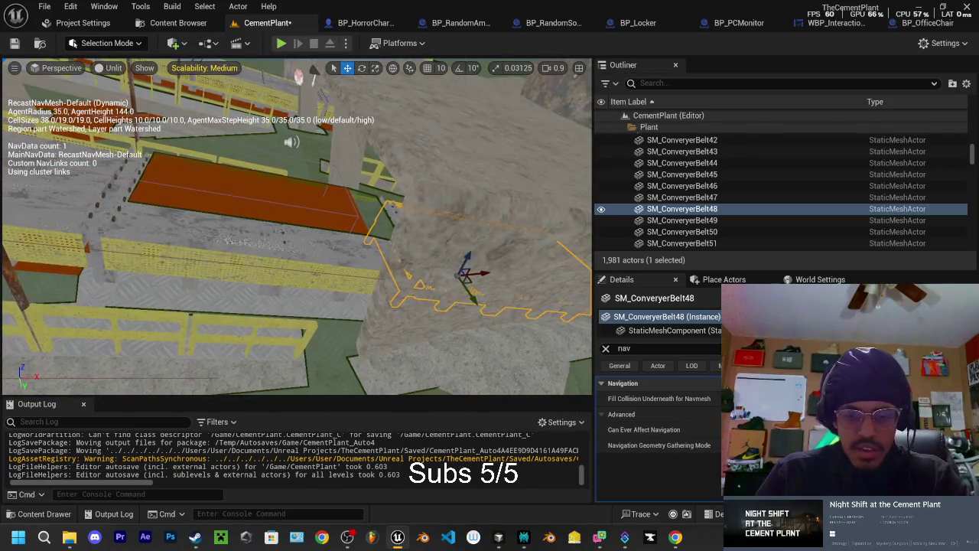
{"action": "mouse_move", "coordinate": [299, 229]}
{"action": "left_mouse_down"}
{"action": "mouse_move", "coordinate": [329, 230]}
{"action": "mouse_move", "coordinate": [306, 230]}
{"action": "left_mouse_up"}
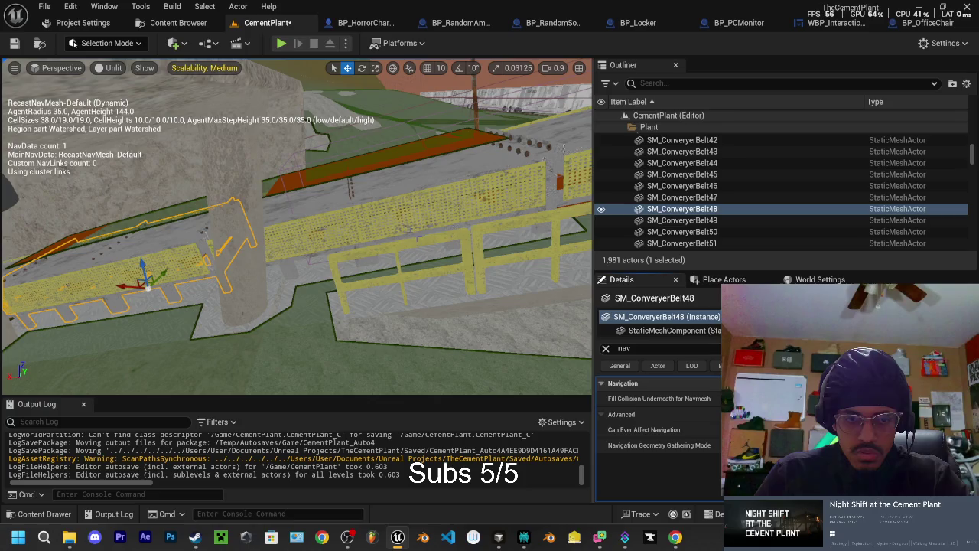
{"action": "left_click", "coordinate": [459, 222]}
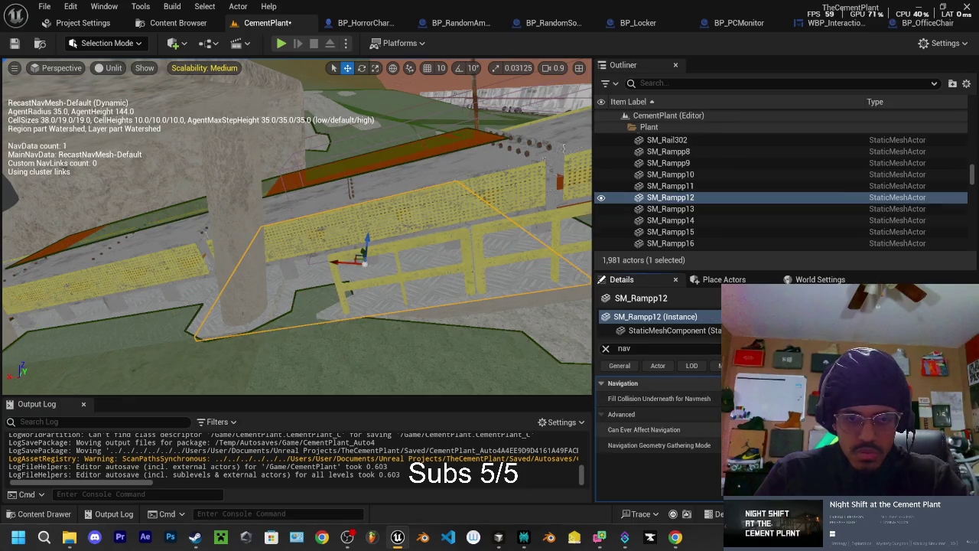
{"action": "mouse_move", "coordinate": [367, 252]}
{"action": "left_mouse_down"}
{"action": "mouse_move", "coordinate": [361, 298]}
{"action": "mouse_move", "coordinate": [343, 246]}
{"action": "left_mouse_up"}
{"action": "left_click", "coordinate": [261, 202]}
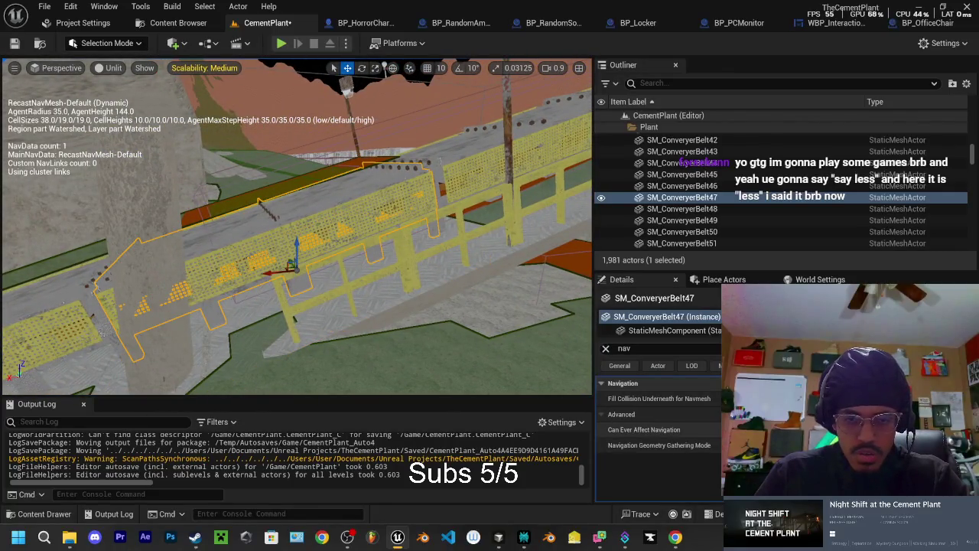
{"action": "key", "text": "ctrl+z"}
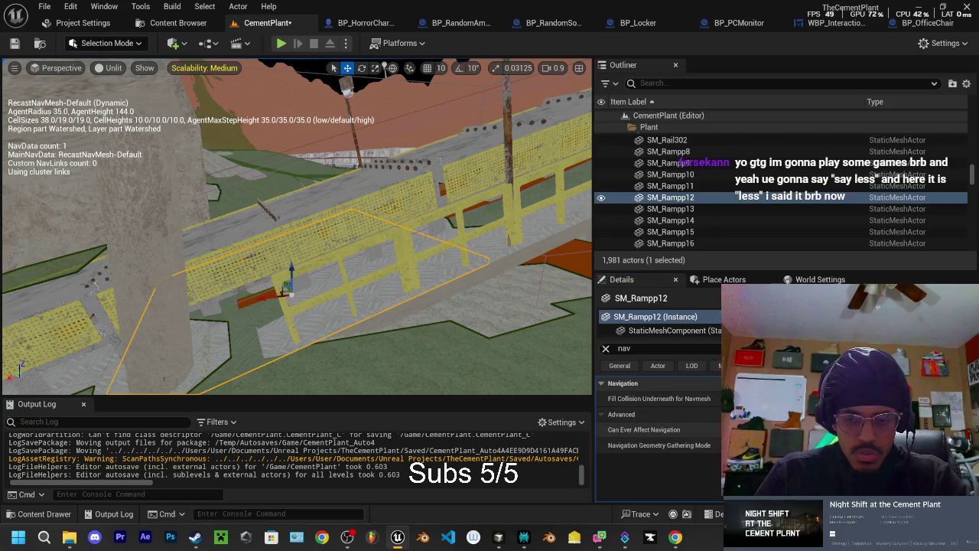
{"action": "mouse_move", "coordinate": [343, 246]}
{"action": "left_mouse_down"}
{"action": "mouse_move", "coordinate": [336, 240]}
{"action": "mouse_move", "coordinate": [498, 72]}
{"action": "left_mouse_up"}
{"action": "key", "text": "ctrl+y"}
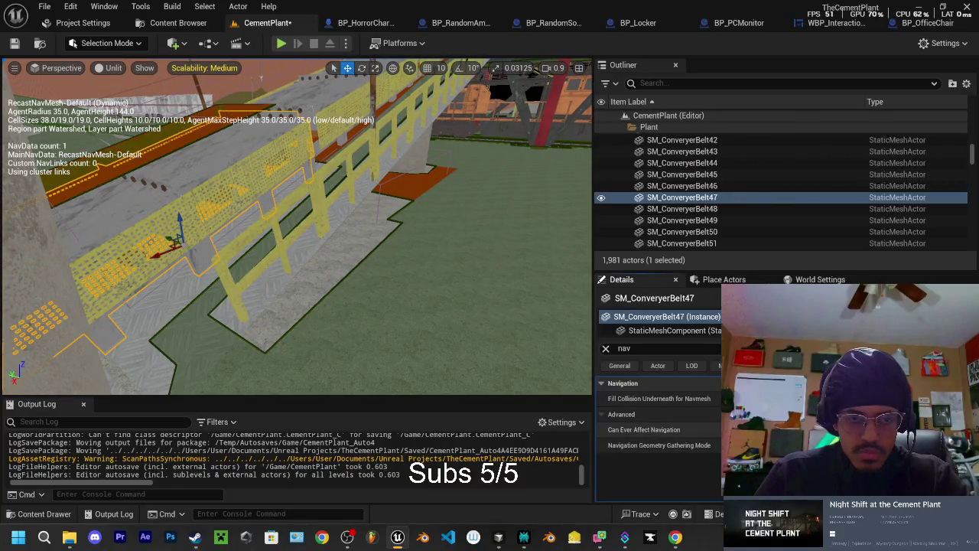
{"action": "mouse_move", "coordinate": [498, 72]}
{"action": "left_mouse_down"}
{"action": "mouse_move", "coordinate": [397, 122]}
{"action": "mouse_move", "coordinate": [352, 161]}
{"action": "left_mouse_up"}
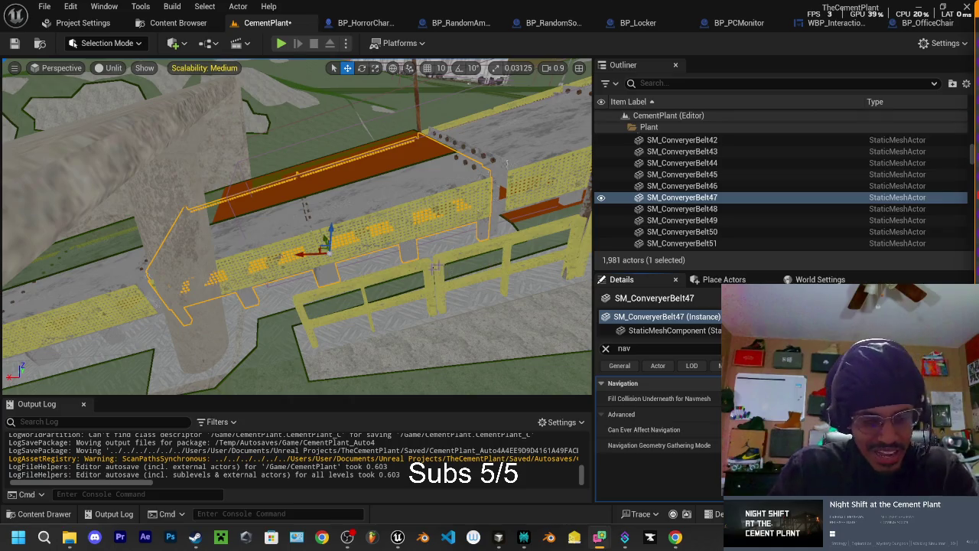
{"action": "key", "text": "p"}
{"action": "key", "text": "w"}
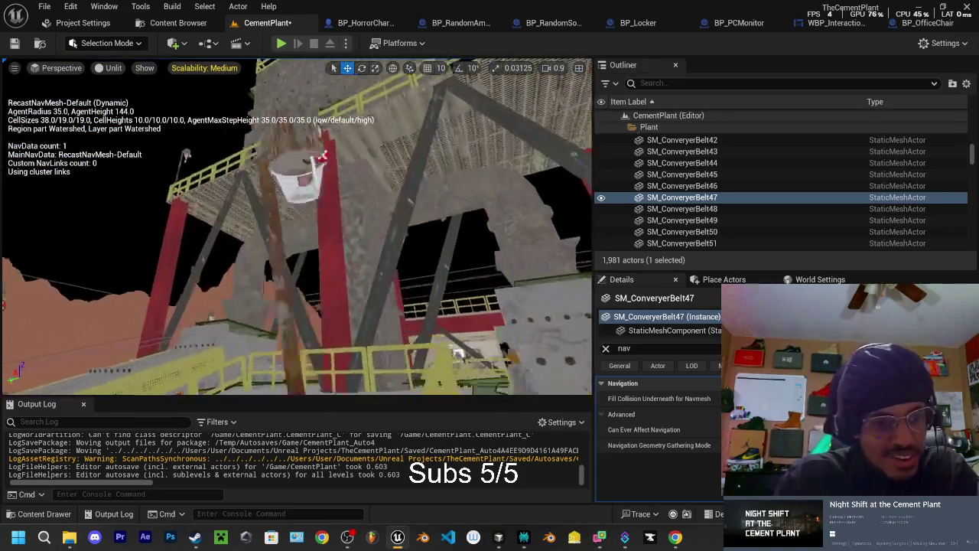
{"action": "key", "text": "f"}
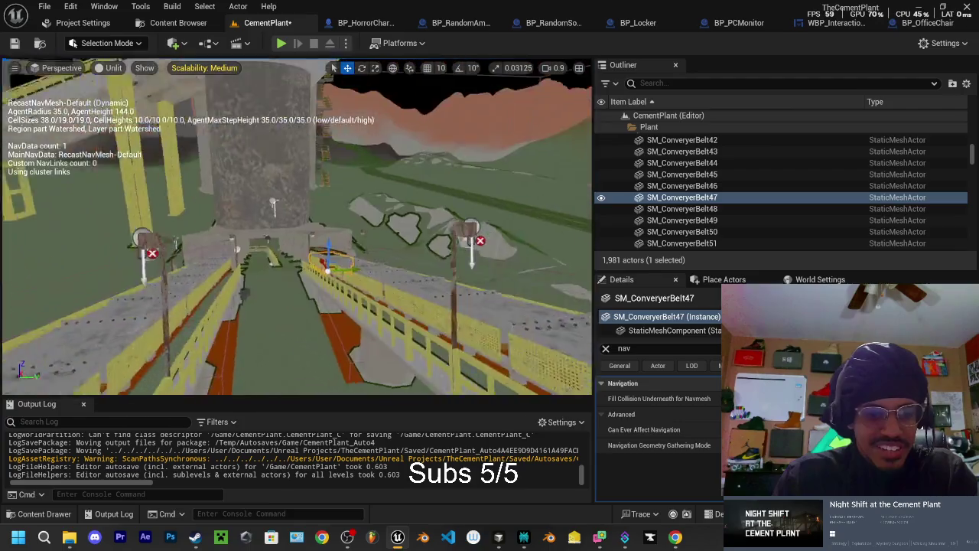
{"action": "key", "text": "w"}
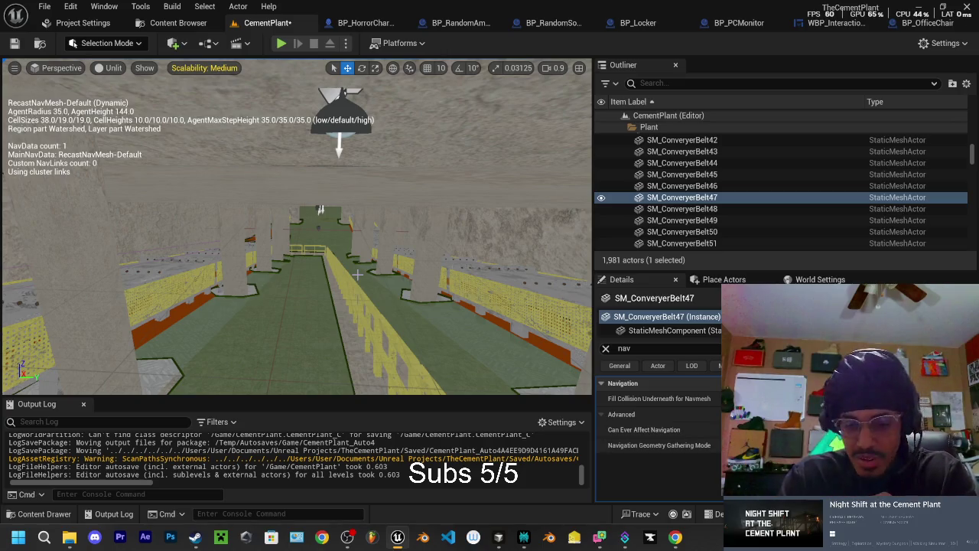
{"action": "key", "text": "w"}
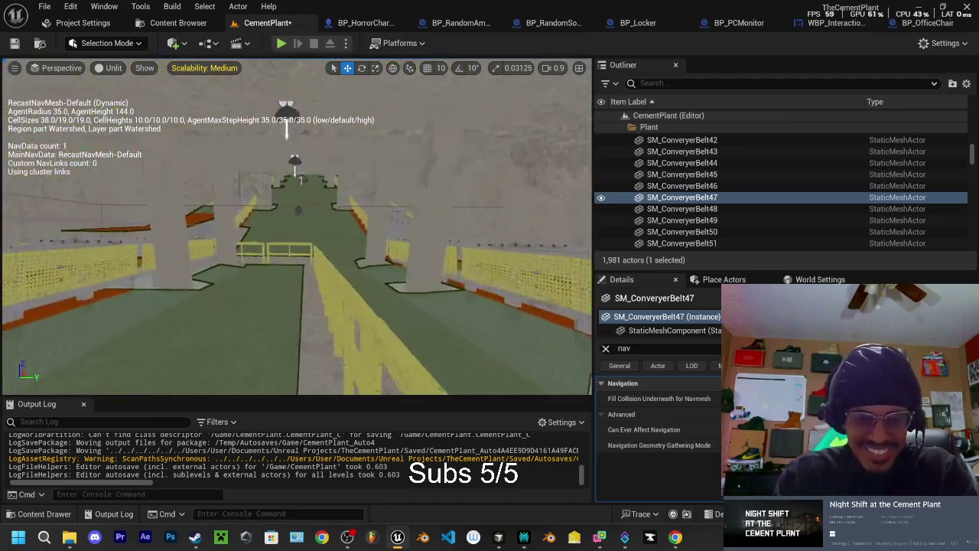
{"action": "left_click_drag", "start_coordinate": [307, 280], "coordinate": [237, 279]}
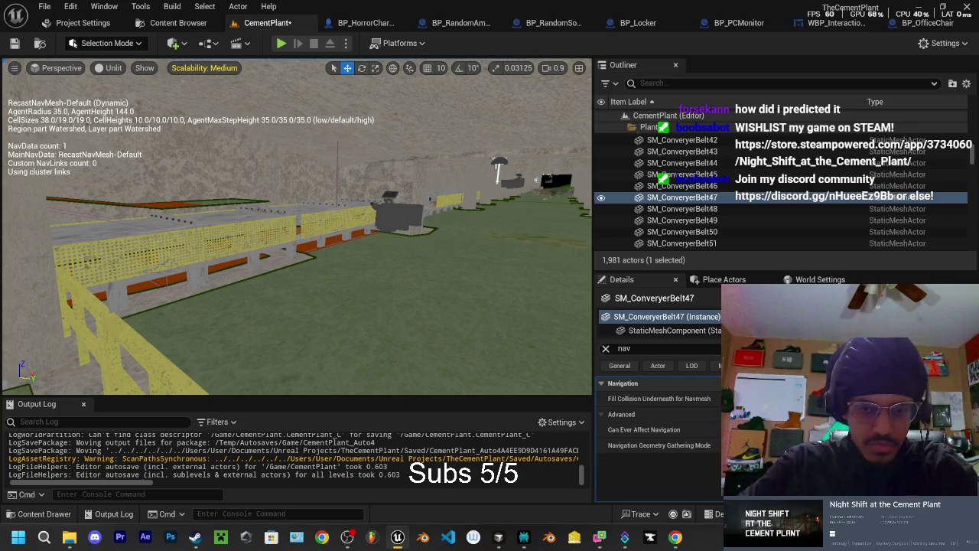
{"action": "mouse_move", "coordinate": [290, 260]}
{"action": "left_mouse_down"}
{"action": "mouse_move", "coordinate": [279, 234]}
{"action": "mouse_move", "coordinate": [352, 226]}
{"action": "left_mouse_up"}
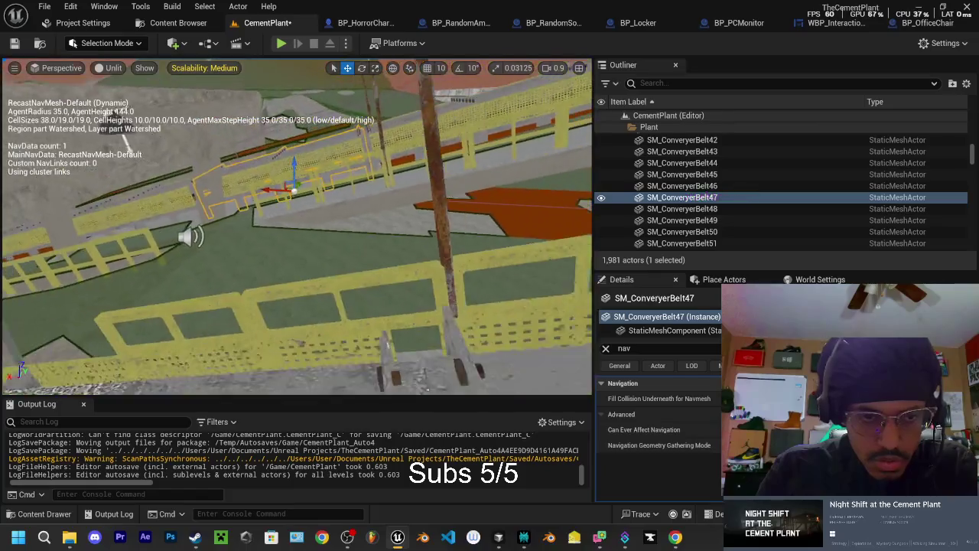
{"action": "left_click", "coordinate": [428, 203]}
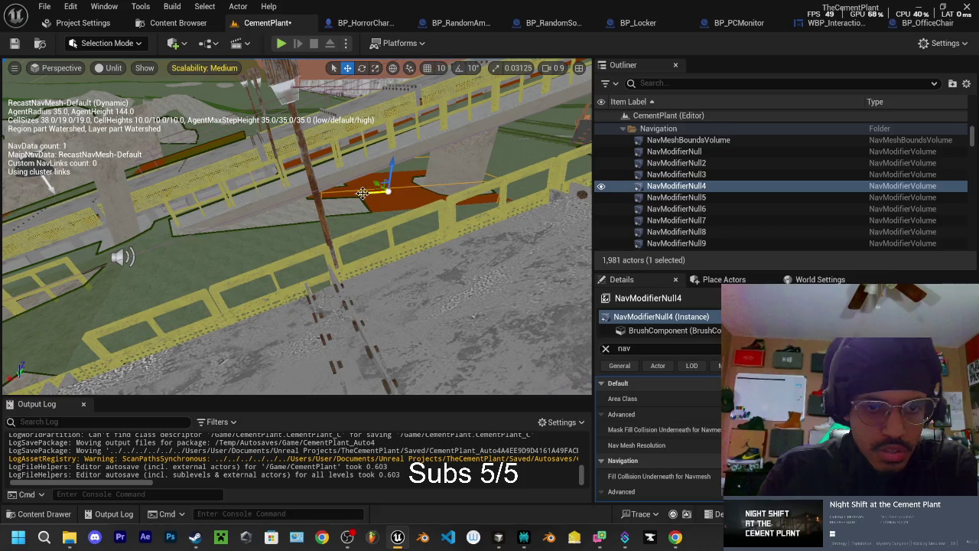
{"action": "left_click_drag", "start_coordinate": [372, 190], "coordinate": [88, 228]}
{"action": "key", "text": "f"}
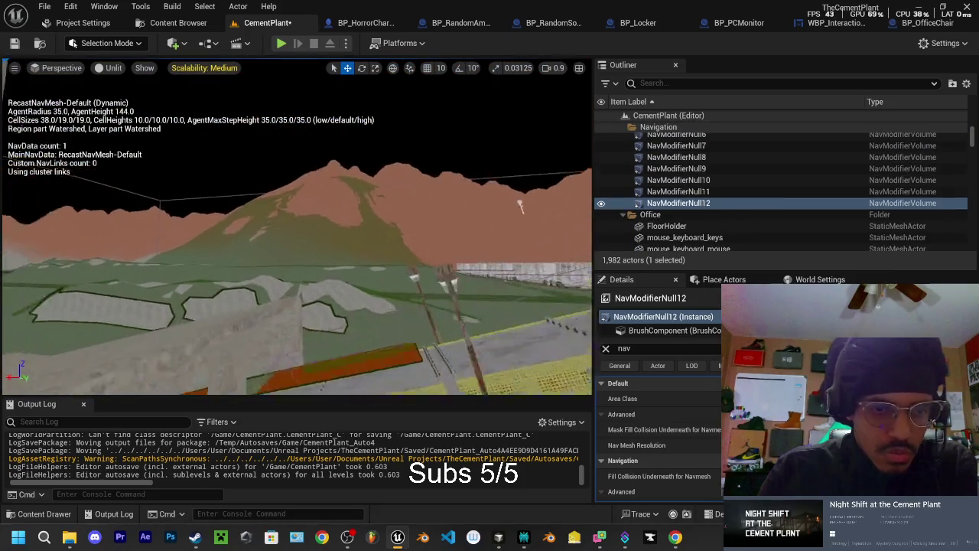
{"action": "left_click_drag", "start_coordinate": [329, 261], "coordinate": [299, 243]}
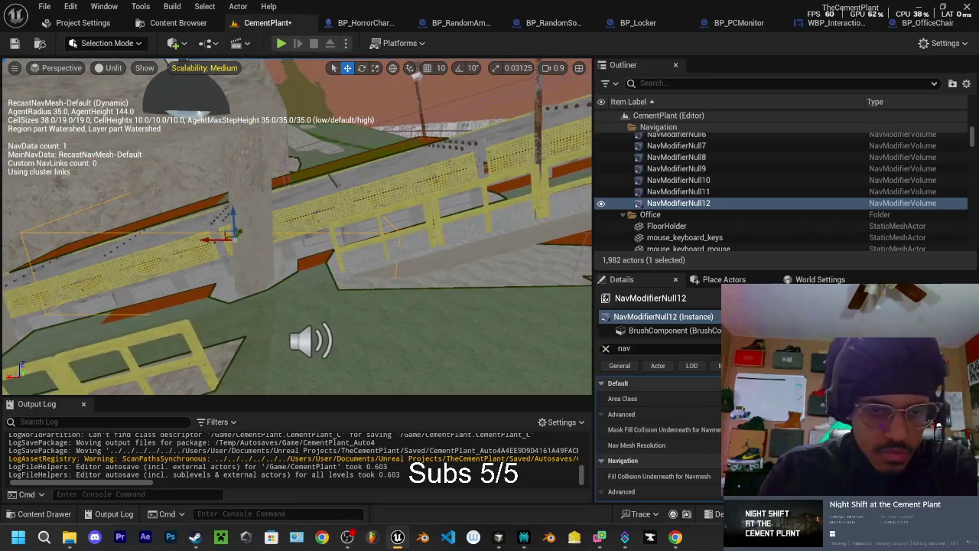
{"action": "left_click_drag", "start_coordinate": [36, 157], "coordinate": [77, 177]}
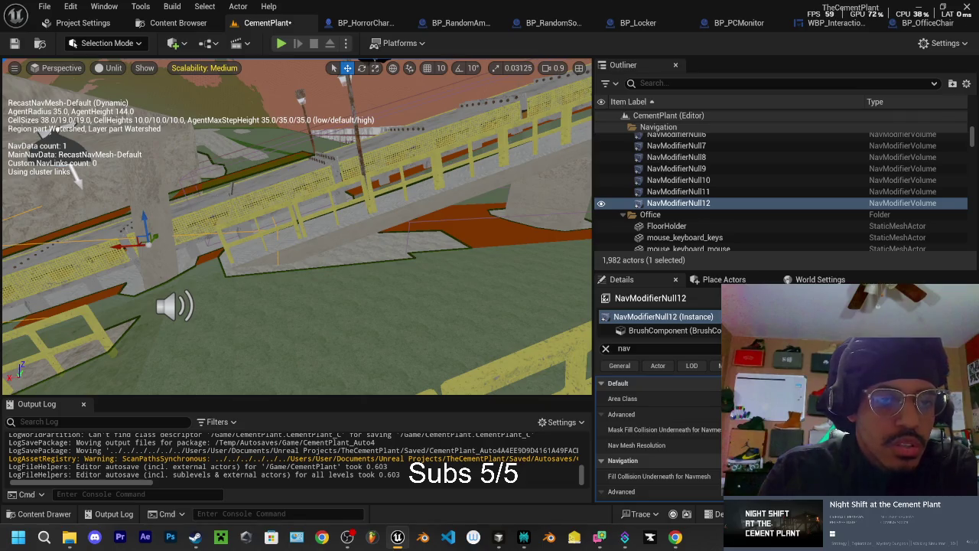
{"action": "left_click", "coordinate": [77, 174]}
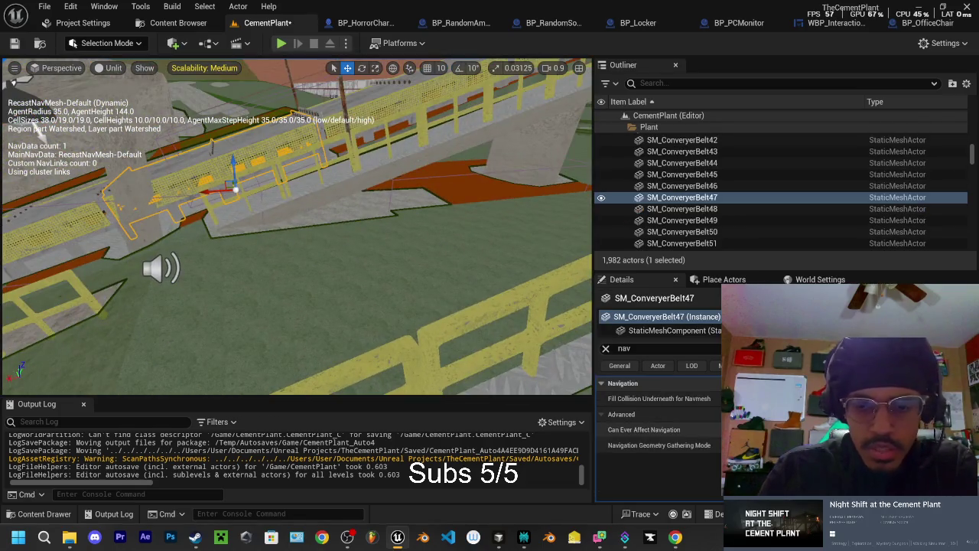
{"action": "left_click_drag", "start_coordinate": [35, 131], "coordinate": [77, 137]}
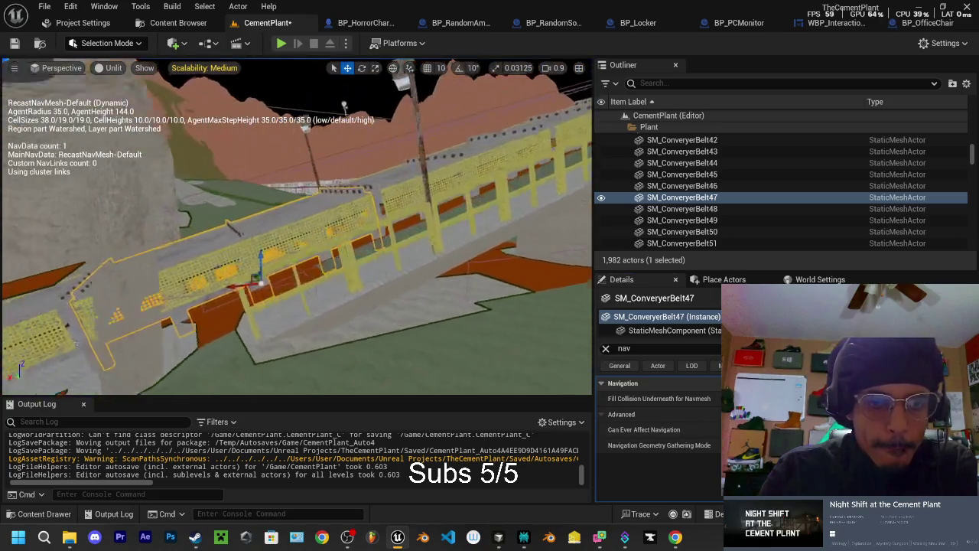
{"action": "key", "text": "f"}
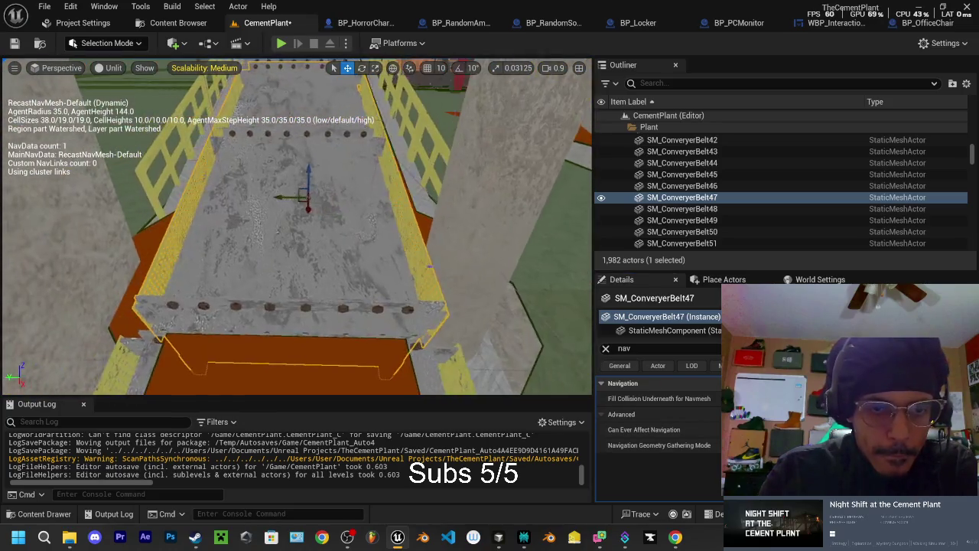
{"action": "key", "text": "r"}
{"action": "left_click_drag", "start_coordinate": [330, 199], "coordinate": [336, 201]}
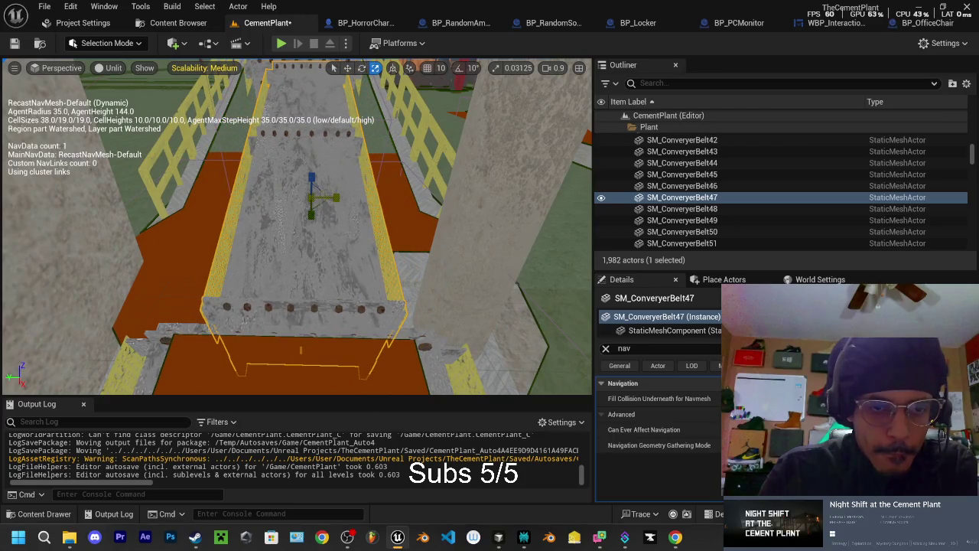
{"action": "key", "text": "ctrl+z"}
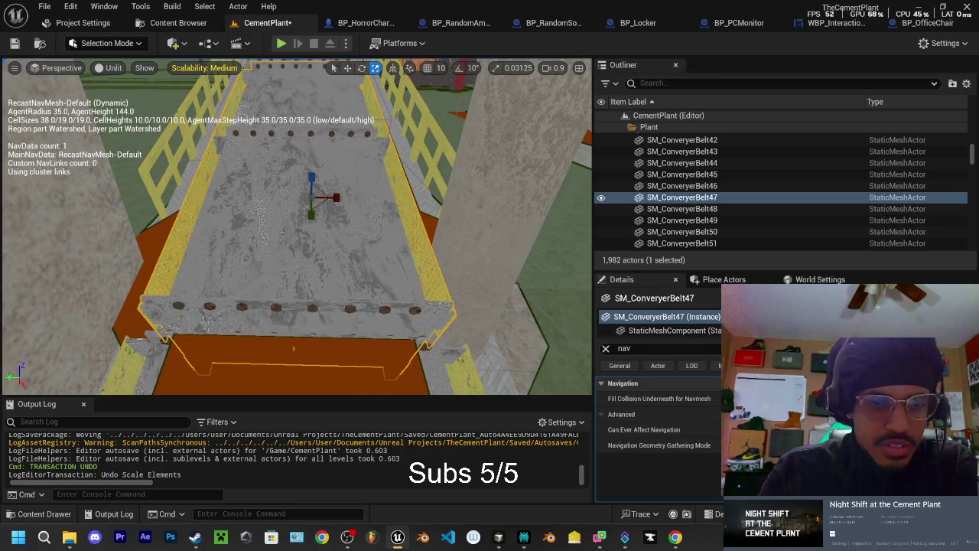
{"action": "left_click_drag", "start_coordinate": [297, 230], "coordinate": [306, 234]}
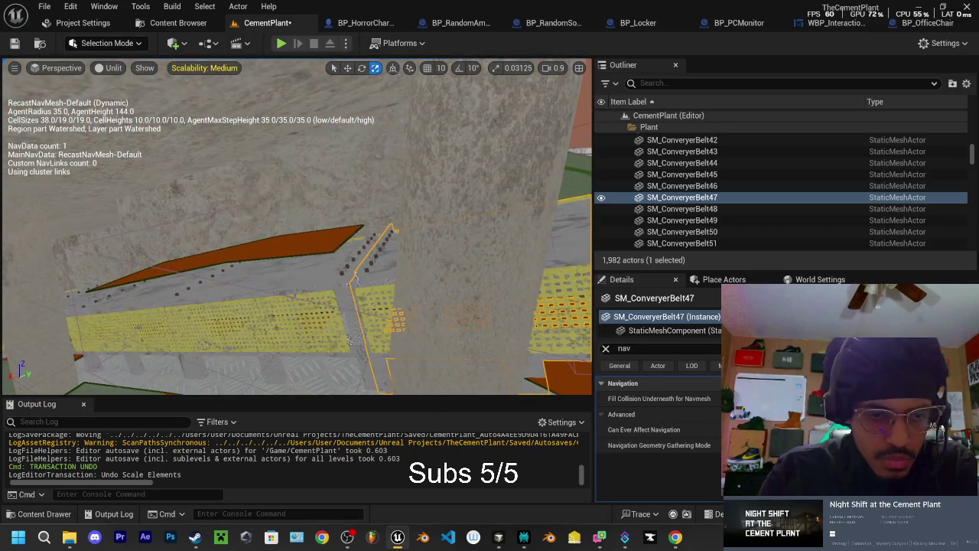
{"action": "left_click", "coordinate": [306, 234]}
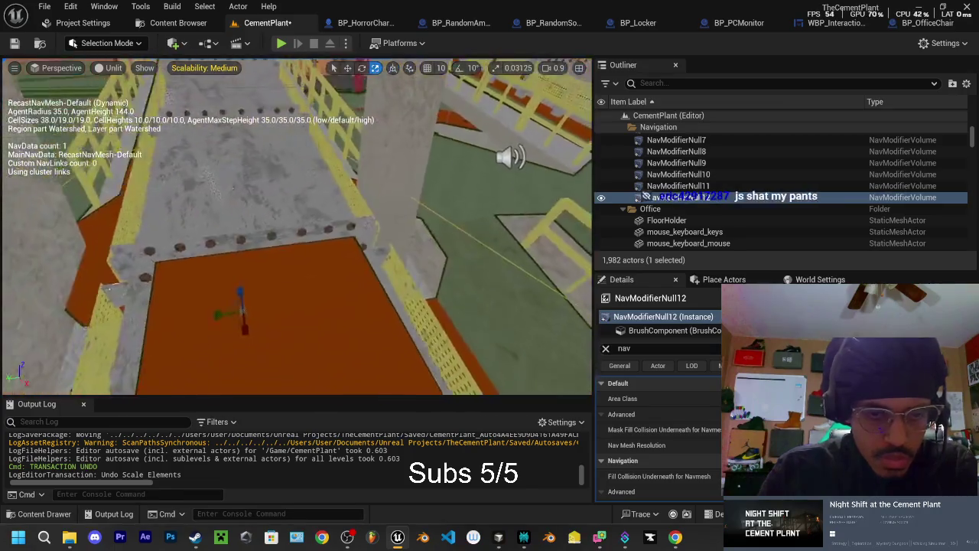
{"action": "key", "text": "e"}
{"action": "key", "text": "r"}
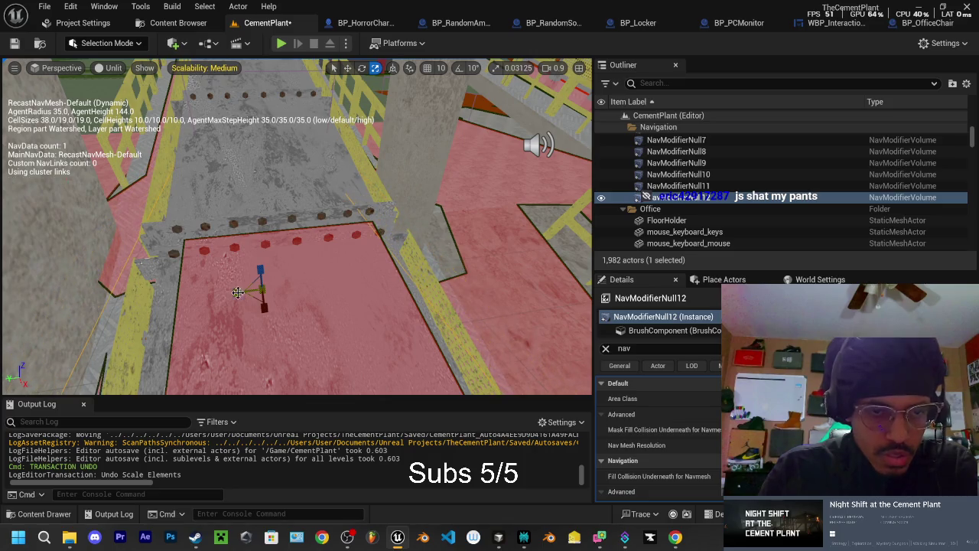
{"action": "key", "text": "f"}
{"action": "key", "text": "w"}
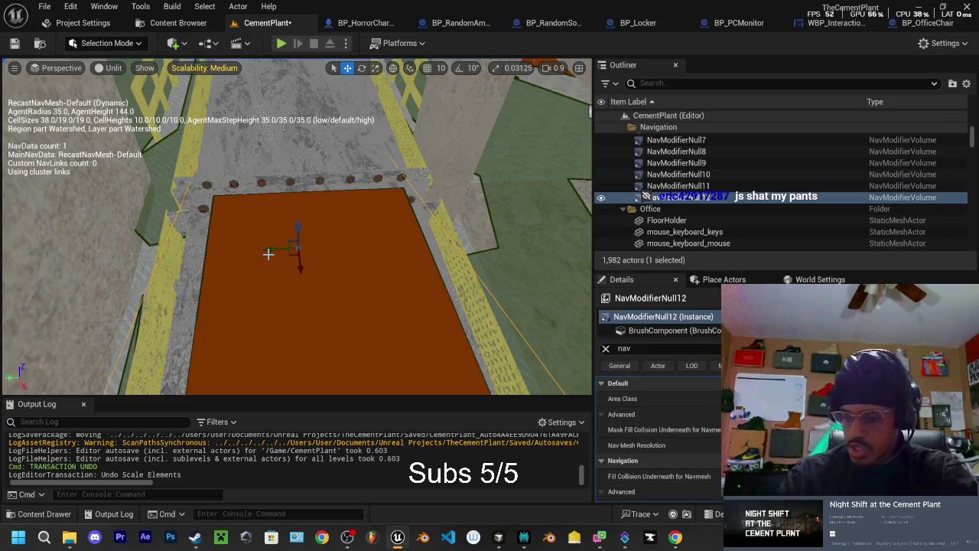
{"action": "mouse_move", "coordinate": [268, 253]}
{"action": "left_mouse_down"}
{"action": "mouse_move", "coordinate": [344, 252]}
{"action": "mouse_move", "coordinate": [292, 263]}
{"action": "mouse_move", "coordinate": [294, 233]}
{"action": "mouse_move", "coordinate": [264, 205]}
{"action": "mouse_move", "coordinate": [244, 210]}
{"action": "mouse_move", "coordinate": [247, 226]}
{"action": "mouse_move", "coordinate": [268, 228]}
{"action": "left_mouse_up"}
{"action": "left_click", "coordinate": [230, 229]}
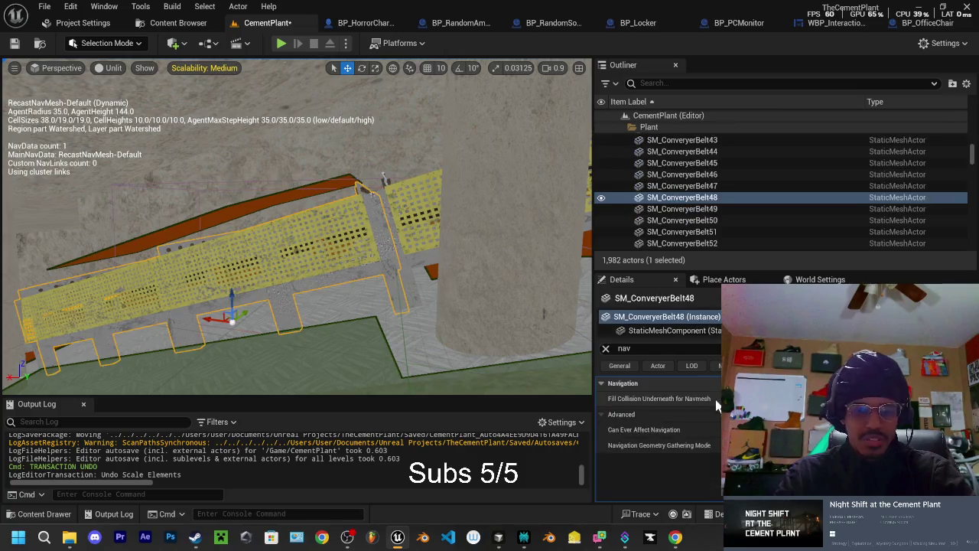
{"action": "mouse_move", "coordinate": [373, 220]}
{"action": "left_mouse_down"}
{"action": "mouse_move", "coordinate": [359, 229]}
{"action": "mouse_move", "coordinate": [341, 222]}
{"action": "left_mouse_up"}
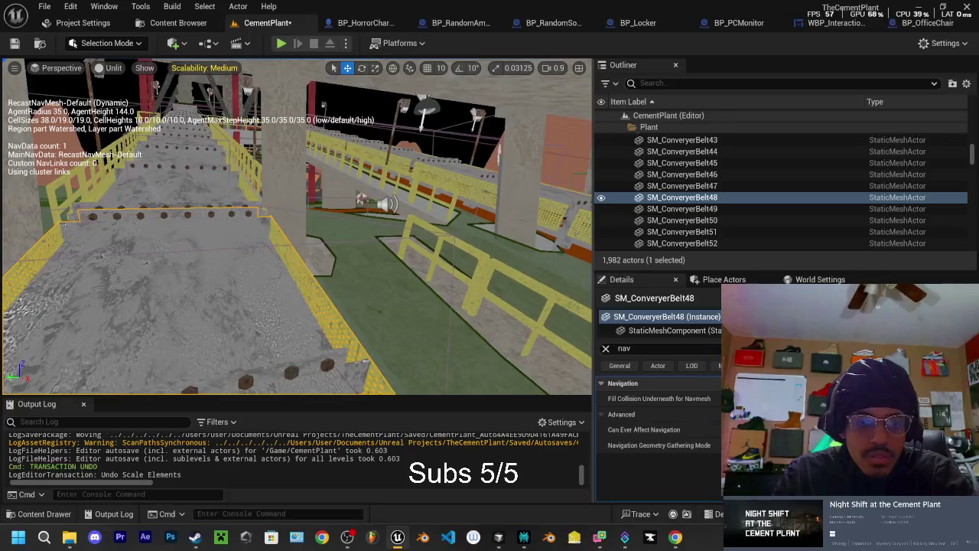
{"action": "left_click", "coordinate": [284, 249]}
{"action": "left_click_drag", "start_coordinate": [284, 249], "coordinate": [303, 236]}
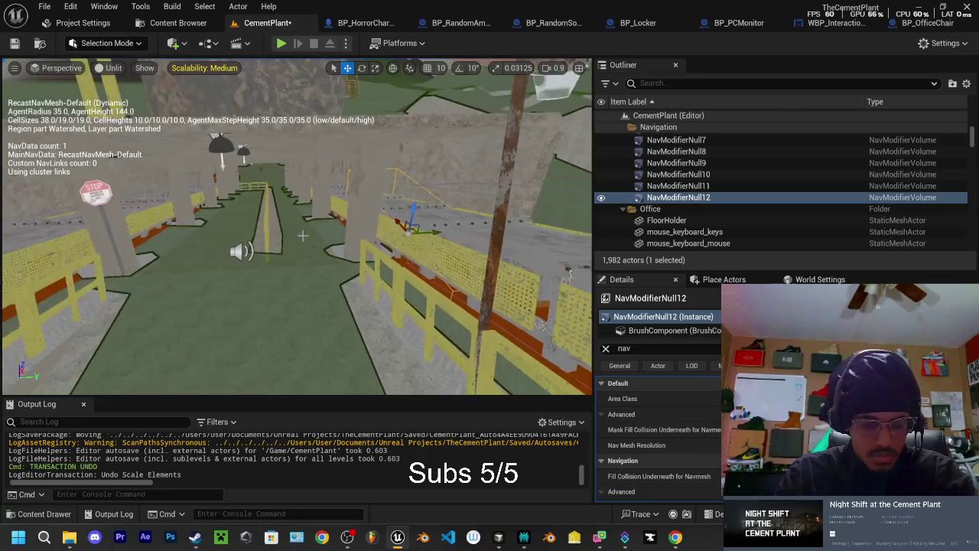
Step: Copy the volume as NavModifierNull13, check the walkway gaps, and select SM_ConveryerBelt43
{"action": "left_click_drag", "start_coordinate": [413, 222], "coordinate": [233, 244]}
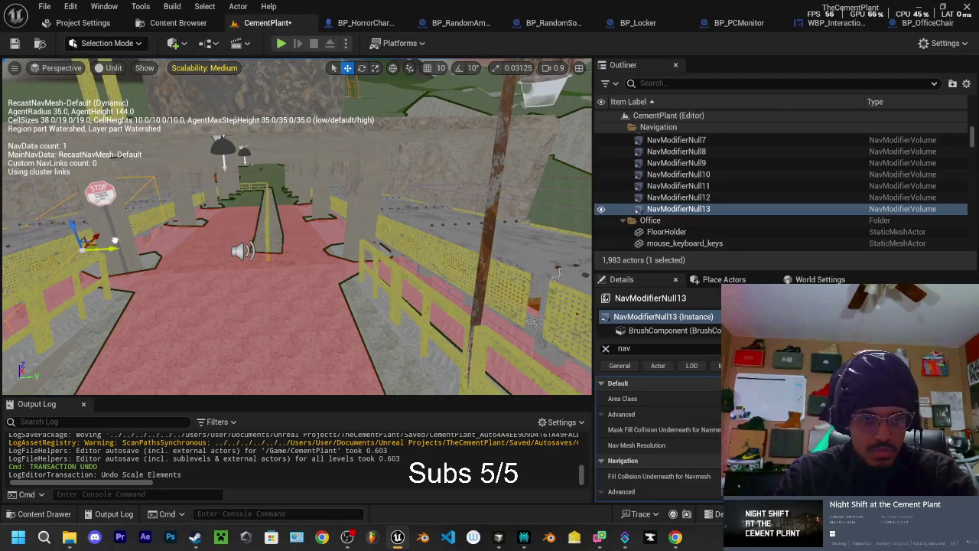
{"action": "left_click_drag", "start_coordinate": [105, 240], "coordinate": [375, 174]}
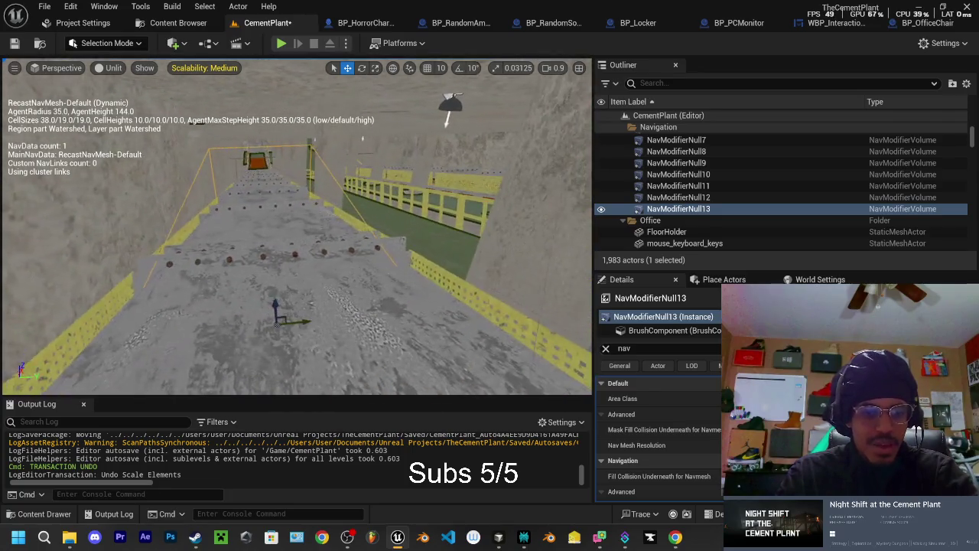
{"action": "mouse_move", "coordinate": [302, 315]}
{"action": "left_mouse_down"}
{"action": "mouse_move", "coordinate": [245, 306]}
{"action": "mouse_move", "coordinate": [410, 238]}
{"action": "mouse_move", "coordinate": [396, 202]}
{"action": "mouse_move", "coordinate": [438, 198]}
{"action": "mouse_move", "coordinate": [364, 126]}
{"action": "mouse_move", "coordinate": [43, 69]}
{"action": "mouse_move", "coordinate": [44, 81]}
{"action": "left_mouse_up"}
{"action": "left_click", "coordinate": [395, 223]}
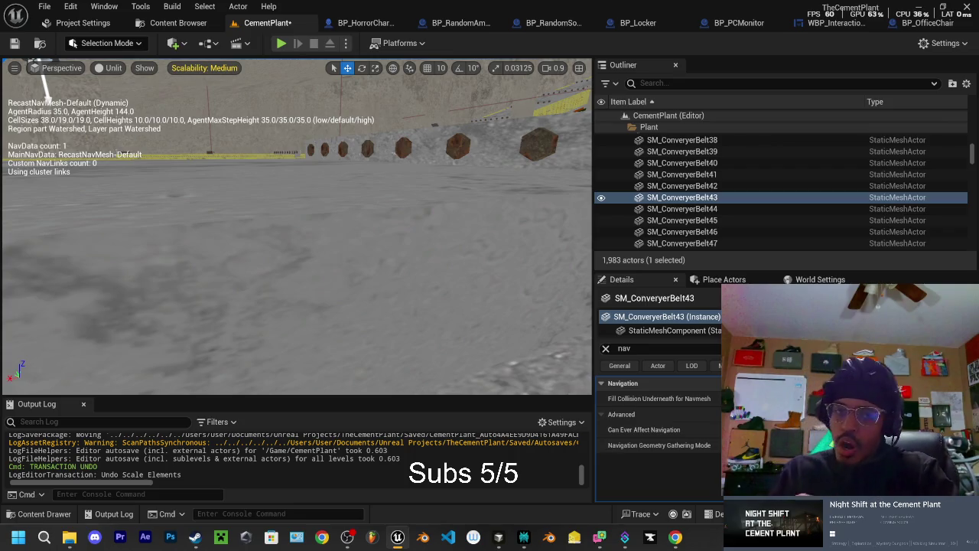
{"action": "left_click_drag", "start_coordinate": [46, 96], "coordinate": [421, 169]}
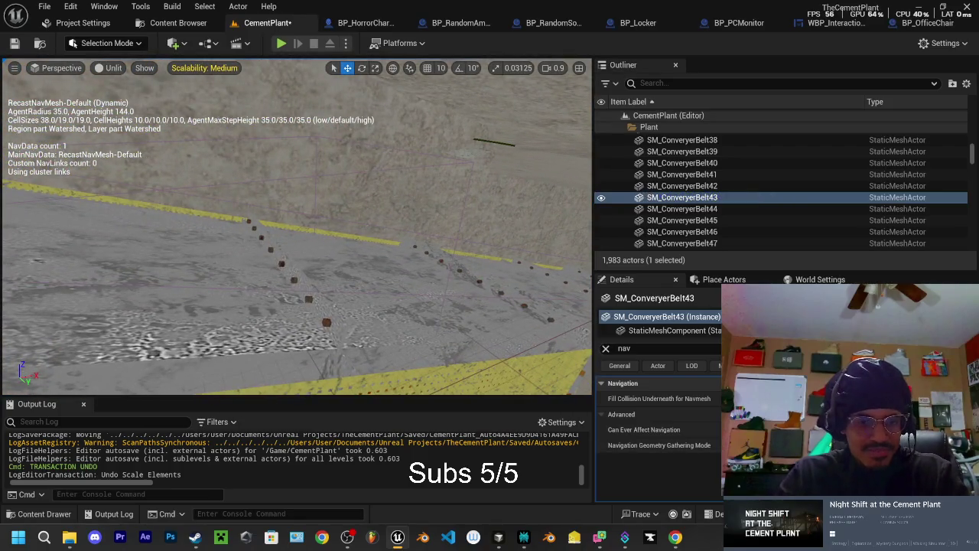
{"action": "left_click", "coordinate": [679, 198]}
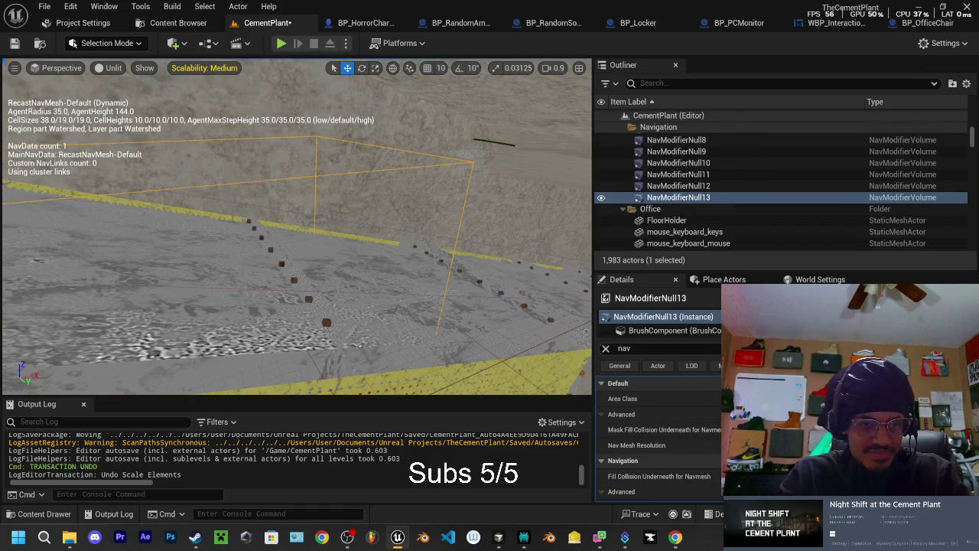
{"action": "key", "text": "f"}
{"action": "left_click_drag", "start_coordinate": [299, 230], "coordinate": [350, 222]}
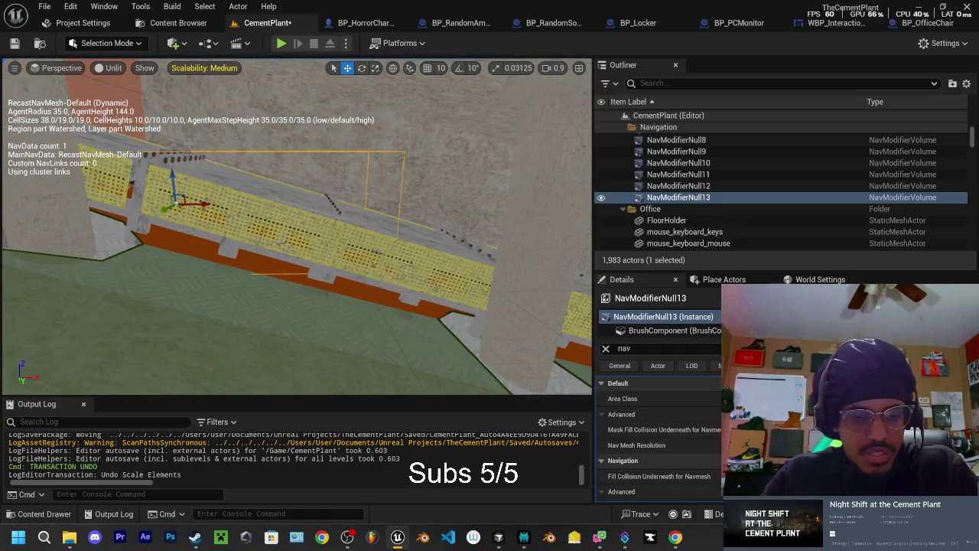
Step: Duplicate the volume as NavModifierNull14, then trial-lower a nav modifier on Z and undo it
{"action": "key", "text": "ctrl+d"}
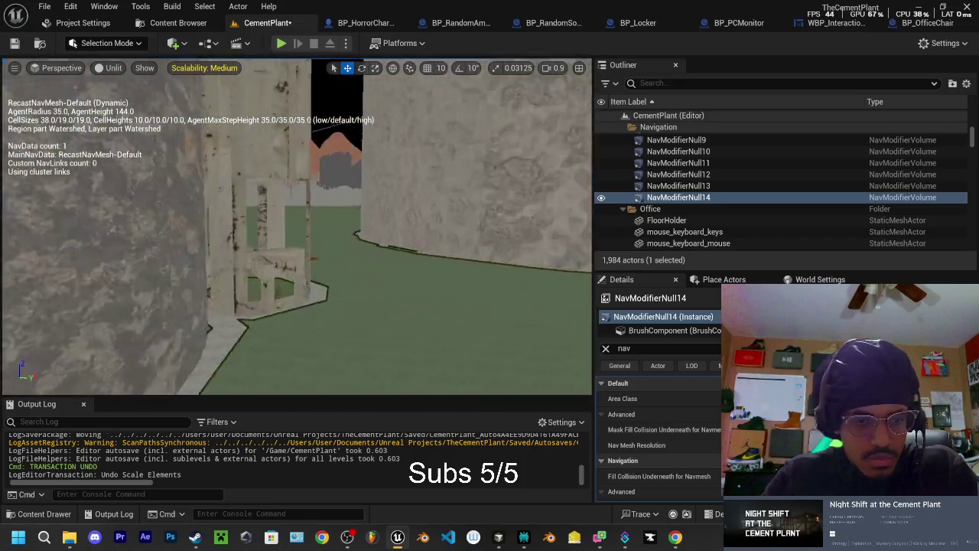
{"action": "mouse_move", "coordinate": [348, 222]}
{"action": "left_mouse_down"}
{"action": "mouse_move", "coordinate": [322, 222]}
{"action": "mouse_move", "coordinate": [379, 227]}
{"action": "mouse_move", "coordinate": [207, 264]}
{"action": "left_mouse_up"}
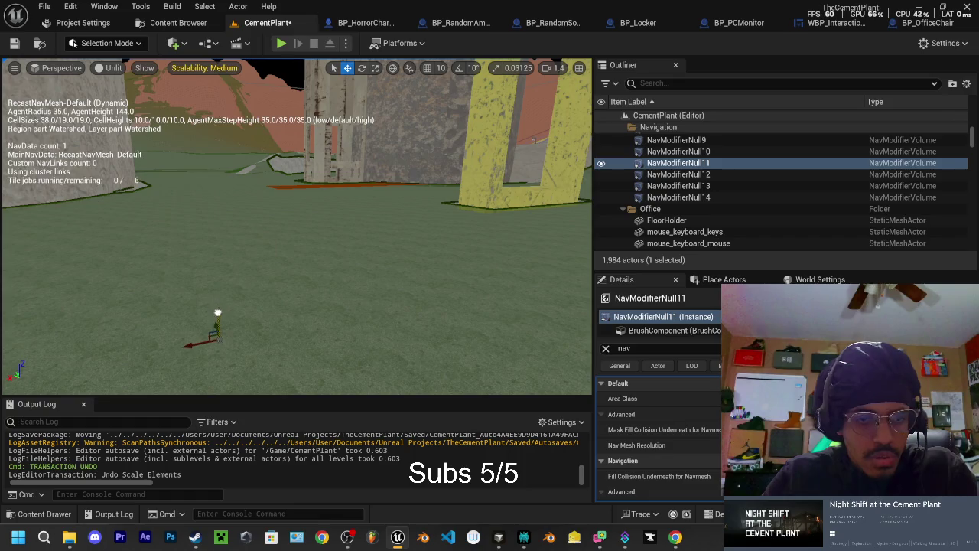
{"action": "mouse_move", "coordinate": [218, 321]}
{"action": "left_mouse_down"}
{"action": "mouse_move", "coordinate": [219, 337]}
{"action": "mouse_move", "coordinate": [184, 357]}
{"action": "left_mouse_up"}
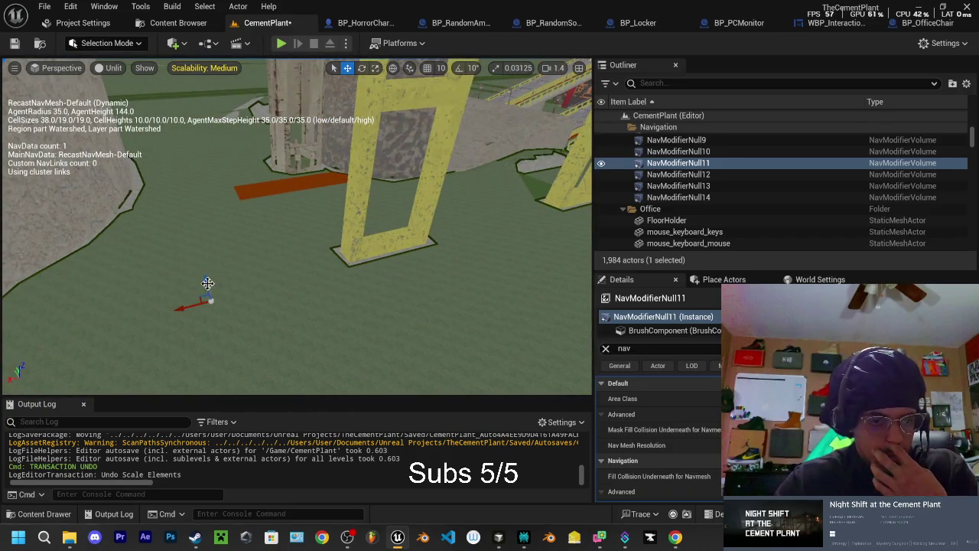
{"action": "left_click_drag", "start_coordinate": [208, 285], "coordinate": [213, 310]}
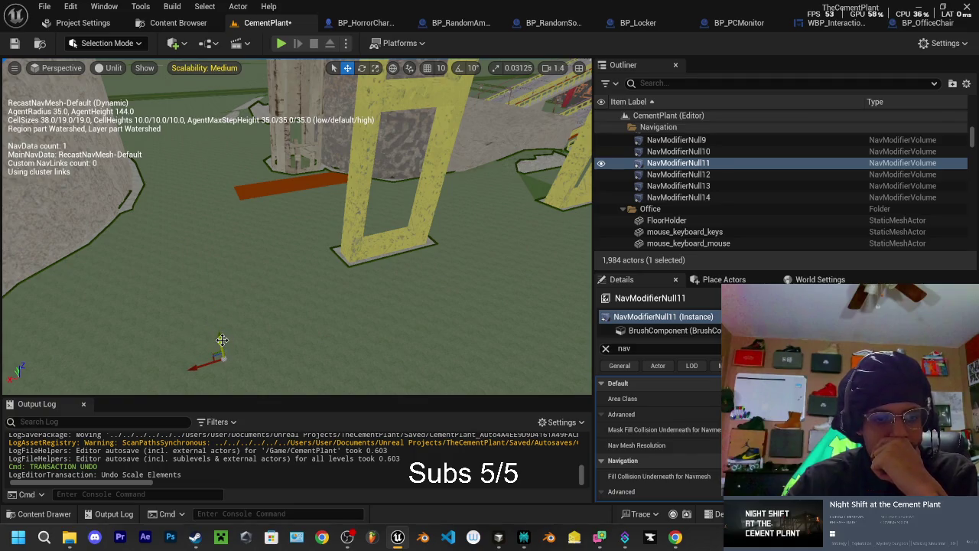
{"action": "mouse_move", "coordinate": [227, 332]}
{"action": "left_mouse_down"}
{"action": "mouse_move", "coordinate": [227, 367]}
{"action": "mouse_move", "coordinate": [321, 285]}
{"action": "mouse_move", "coordinate": [333, 336]}
{"action": "mouse_move", "coordinate": [352, 268]}
{"action": "mouse_move", "coordinate": [332, 278]}
{"action": "left_mouse_up"}
{"action": "key", "text": "ctrl+z"}
{"action": "key", "text": "ctrl+z"}
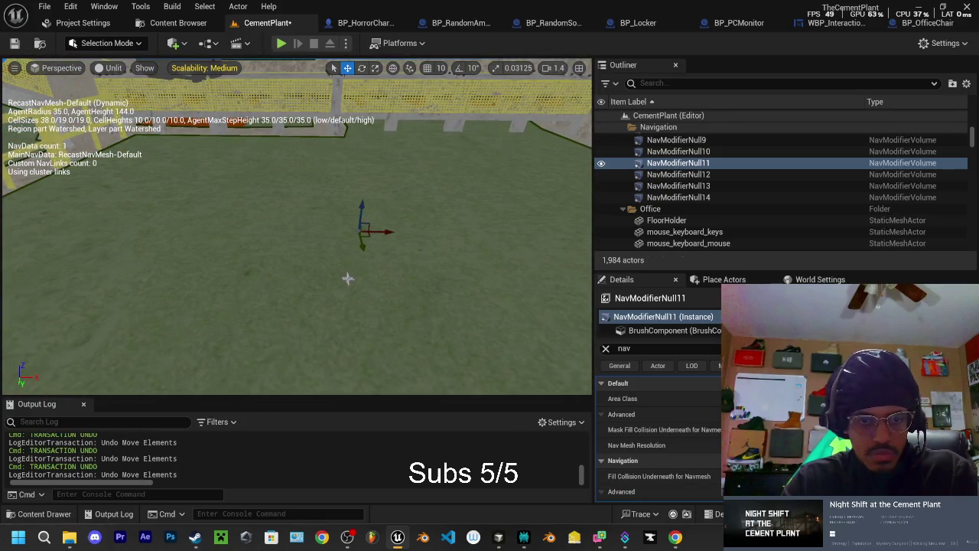
Step: Select the NavModifierNull9 volume, then the Barn_BarnBin silo bin
{"action": "mouse_move", "coordinate": [355, 299]}
{"action": "left_mouse_down"}
{"action": "mouse_move", "coordinate": [331, 283]}
{"action": "mouse_move", "coordinate": [315, 314]}
{"action": "mouse_move", "coordinate": [254, 306]}
{"action": "mouse_move", "coordinate": [256, 267]}
{"action": "left_mouse_up"}
{"action": "left_click", "coordinate": [332, 280]}
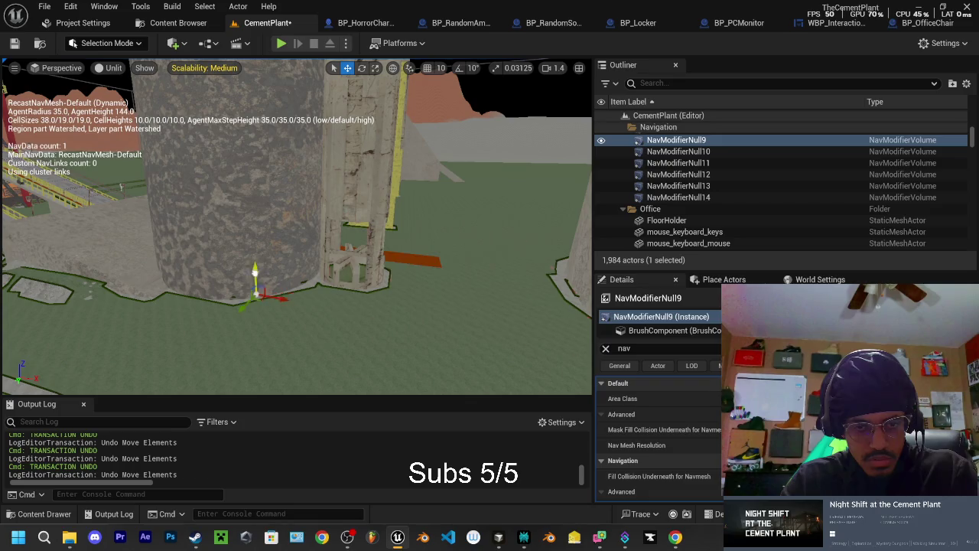
{"action": "left_click", "coordinate": [254, 269]}
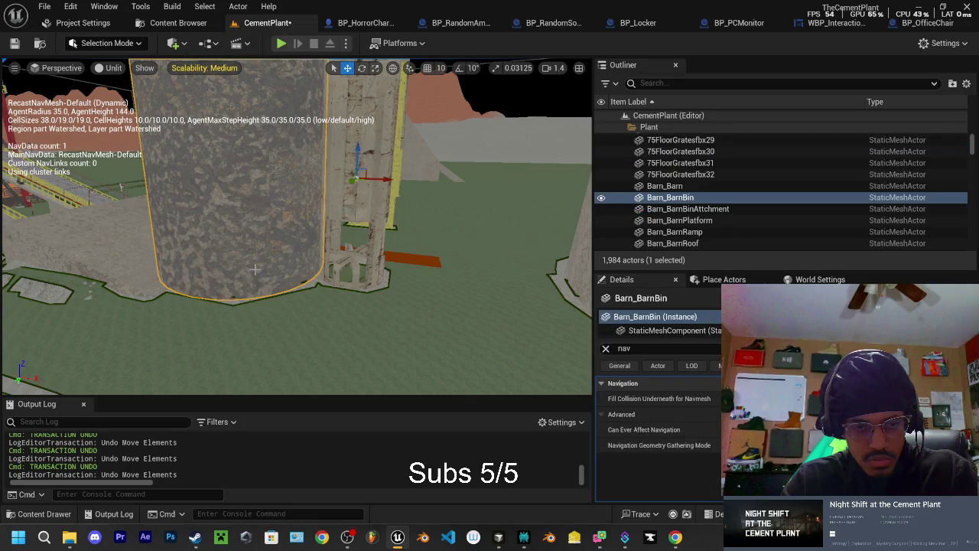
{"action": "key", "text": "ctrl+z"}
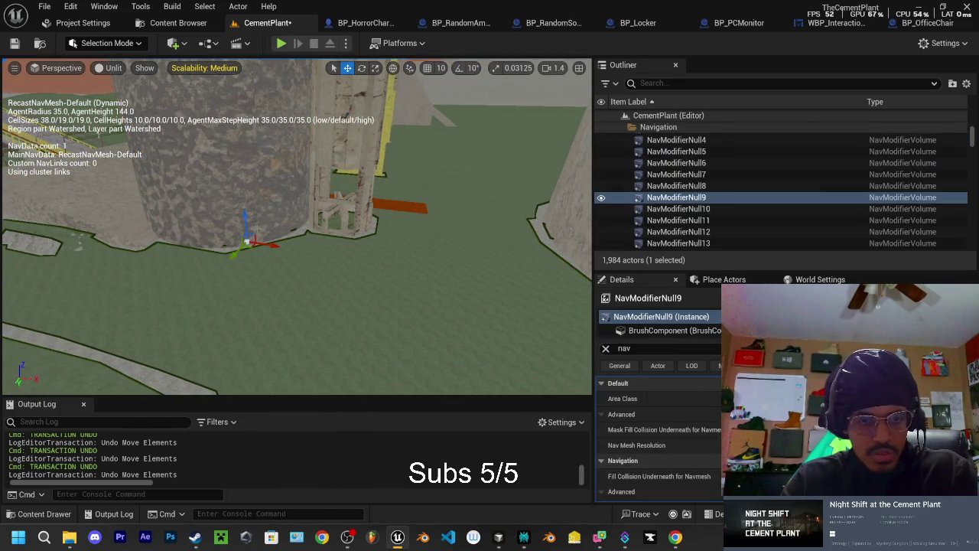
{"action": "key", "text": "w"}
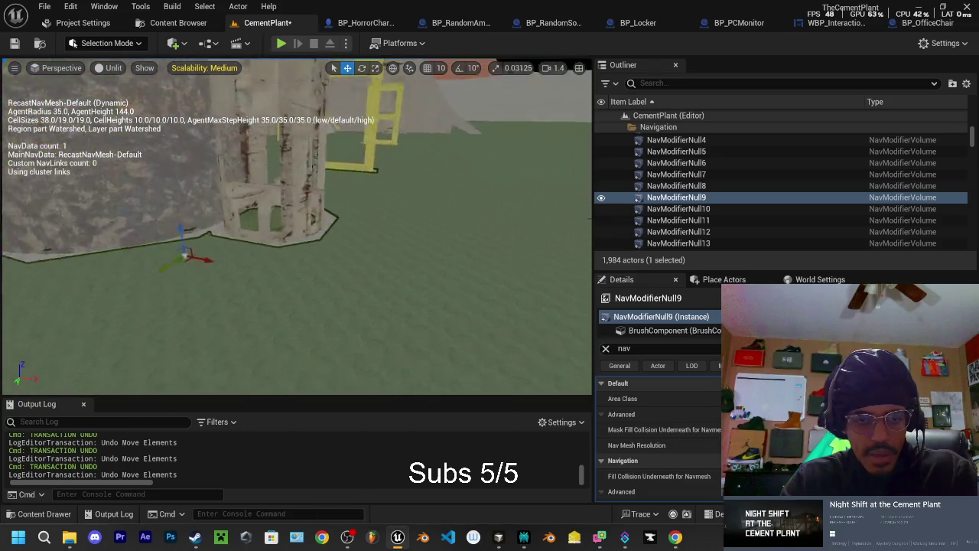
{"action": "key", "text": "w"}
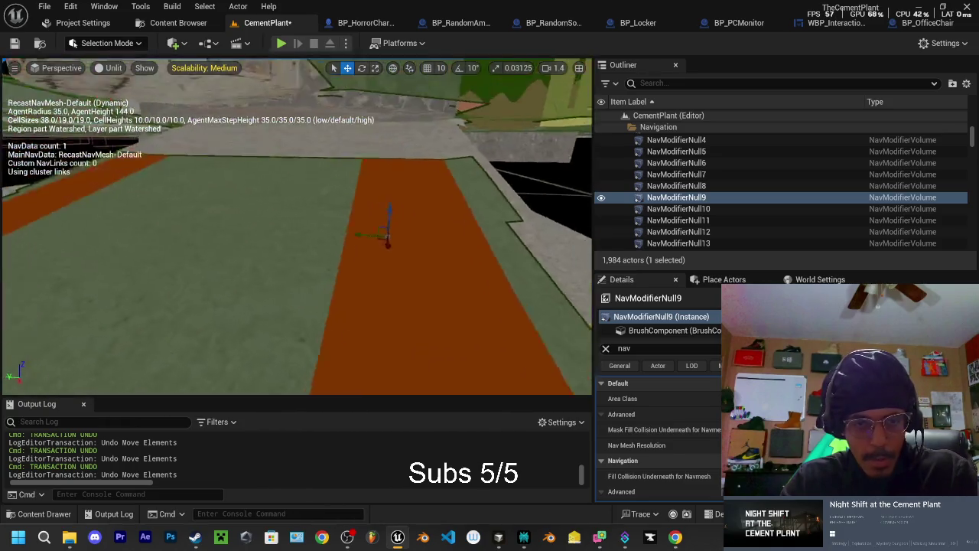
{"action": "key", "text": "w"}
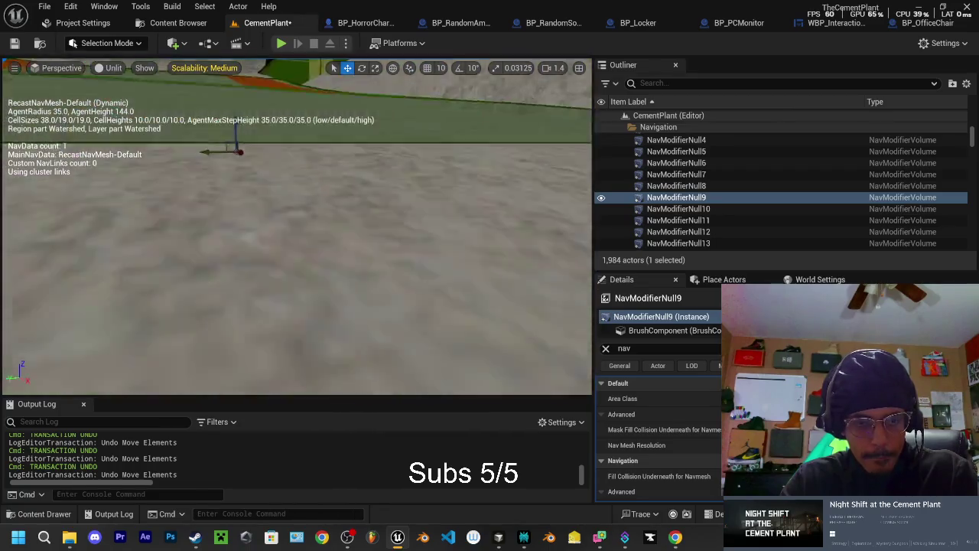
{"action": "key", "text": "w"}
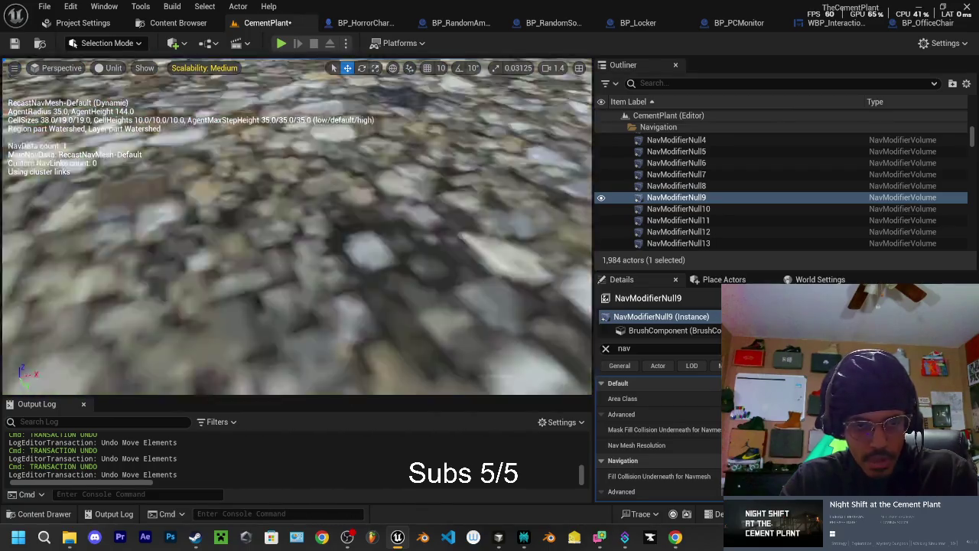
{"action": "key", "text": "w"}
{"action": "left_click", "coordinate": [490, 253]}
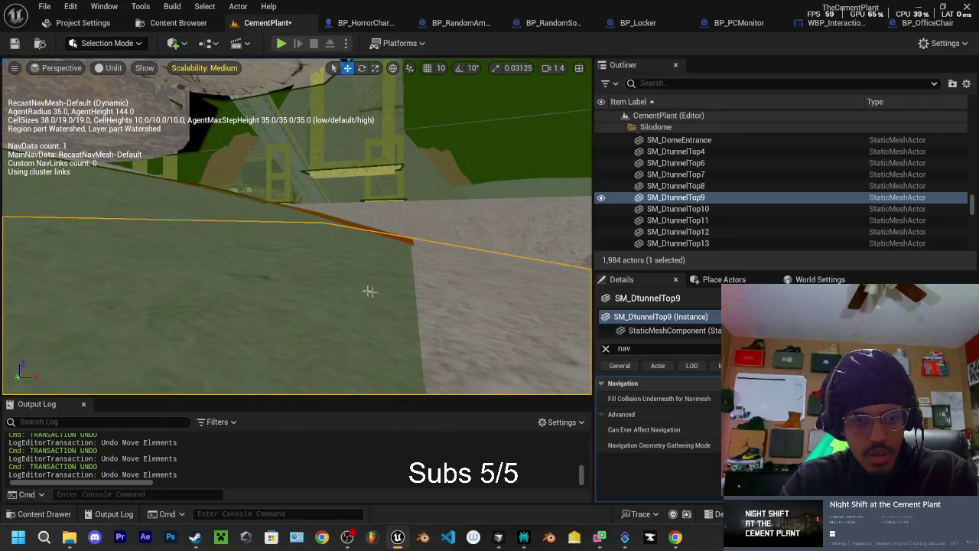
{"action": "left_click", "coordinate": [282, 241]}
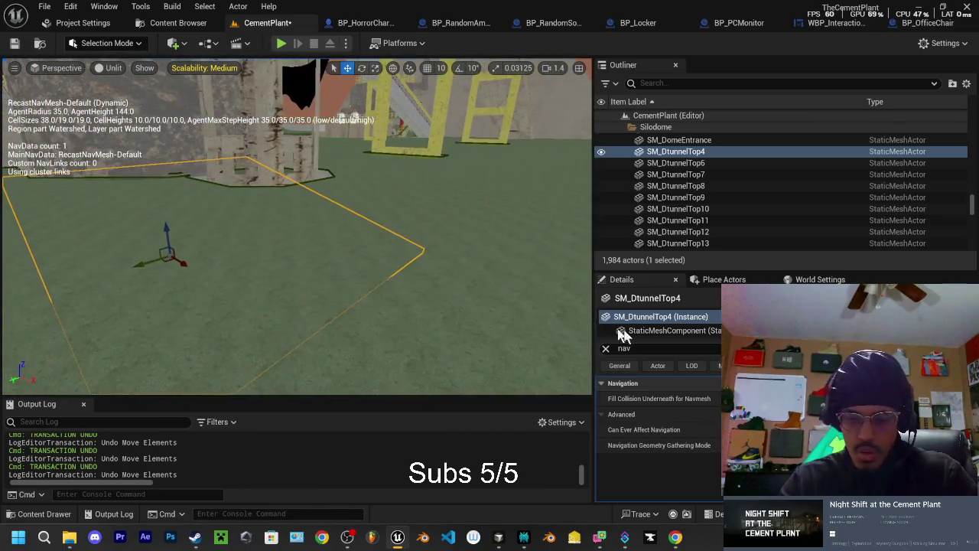
{"action": "key", "text": "f"}
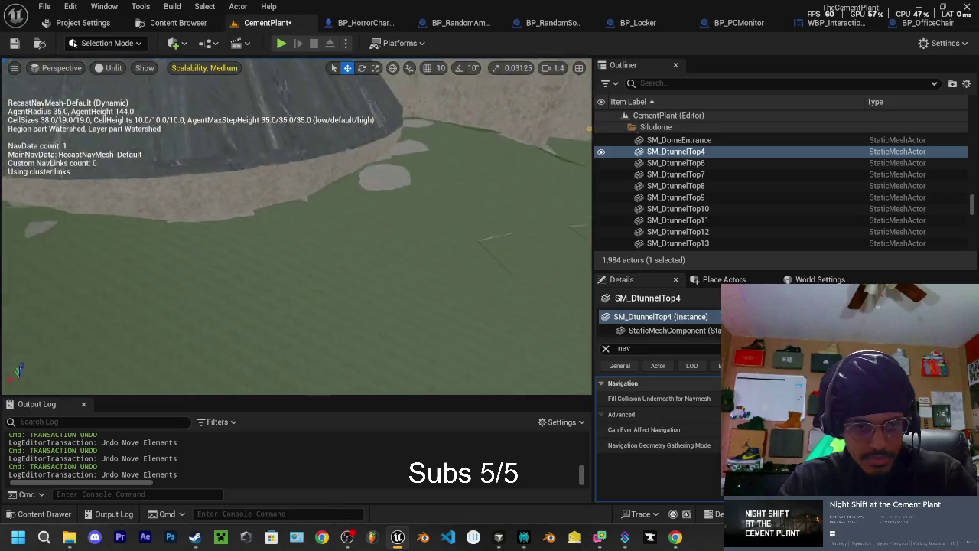
{"action": "left_click", "coordinate": [344, 253]}
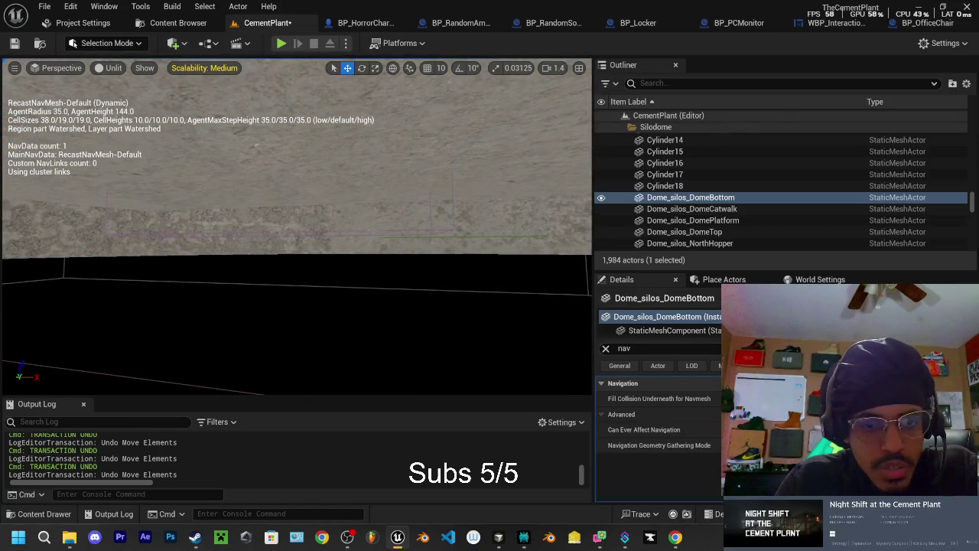
{"action": "left_click", "coordinate": [268, 199]}
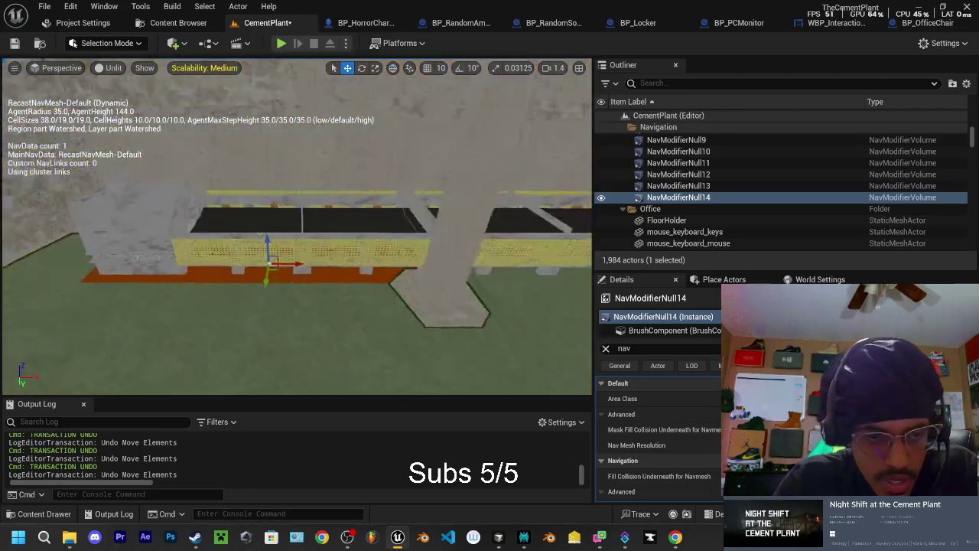
Step: Raise the NavModifierNull14 volume, frame it, and lower it back down
{"action": "scroll", "coordinate": [303, 252], "scroll_direction": "down", "scroll_amount": 3}
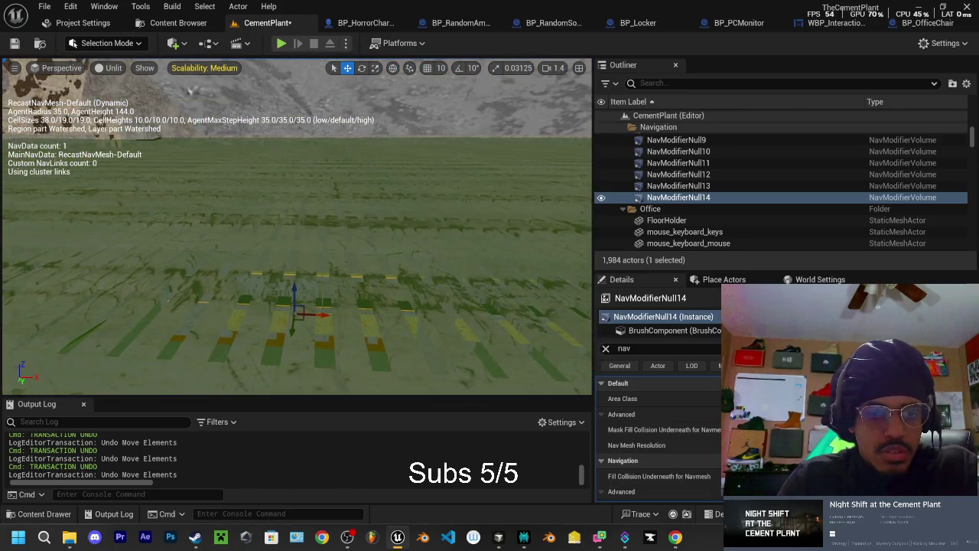
{"action": "mouse_move", "coordinate": [297, 289]}
{"action": "left_mouse_down"}
{"action": "mouse_move", "coordinate": [293, 249]}
{"action": "mouse_move", "coordinate": [300, 284]}
{"action": "mouse_move", "coordinate": [295, 265]}
{"action": "left_mouse_up"}
{"action": "key", "text": "f"}
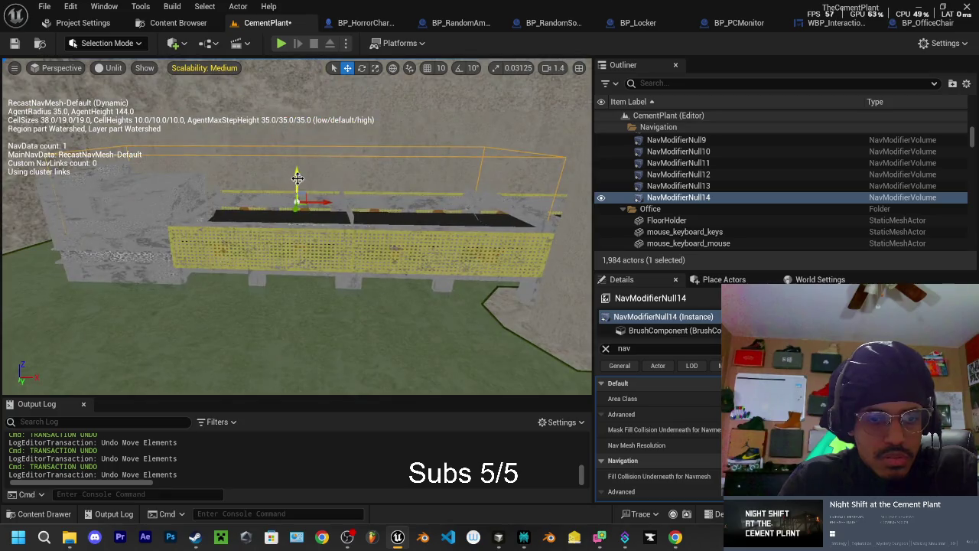
{"action": "left_click_drag", "start_coordinate": [297, 179], "coordinate": [299, 198]}
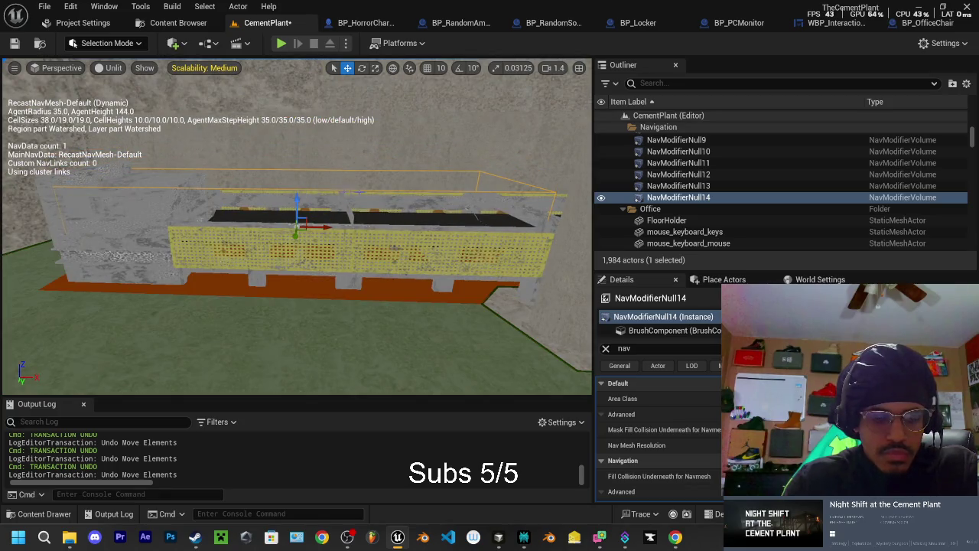
{"action": "scroll", "coordinate": [297, 229], "scroll_direction": "up", "scroll_amount": 10}
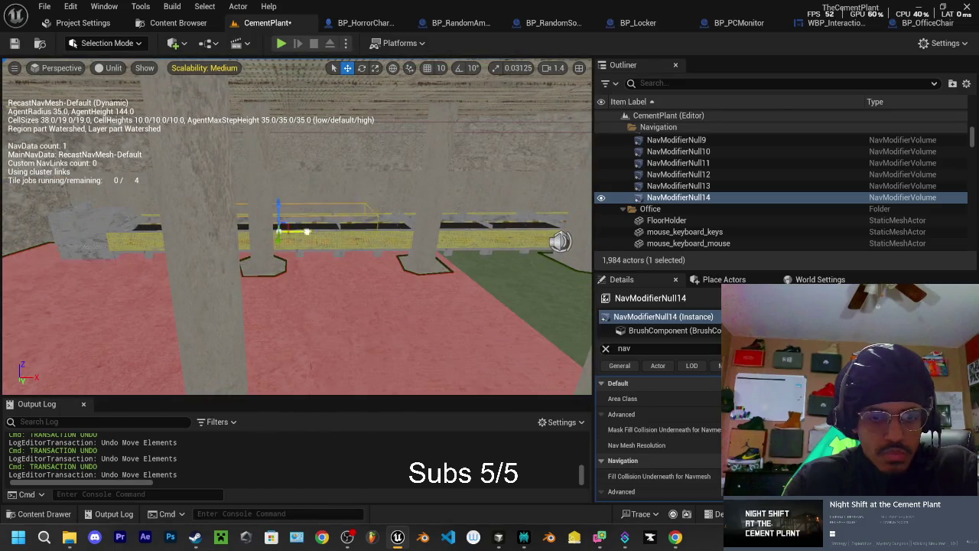
{"action": "scroll", "coordinate": [199, 235], "scroll_direction": "down", "scroll_amount": 8}
Step: Fly across the fences and select the BP_ConveyorBeltpullcoord conveyor
{"action": "key", "text": "d"}
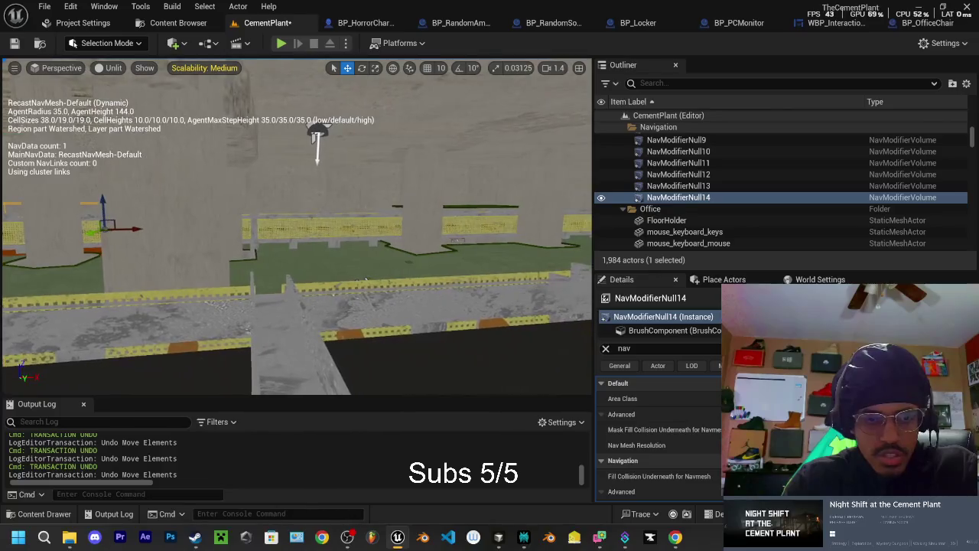
{"action": "key", "text": "w"}
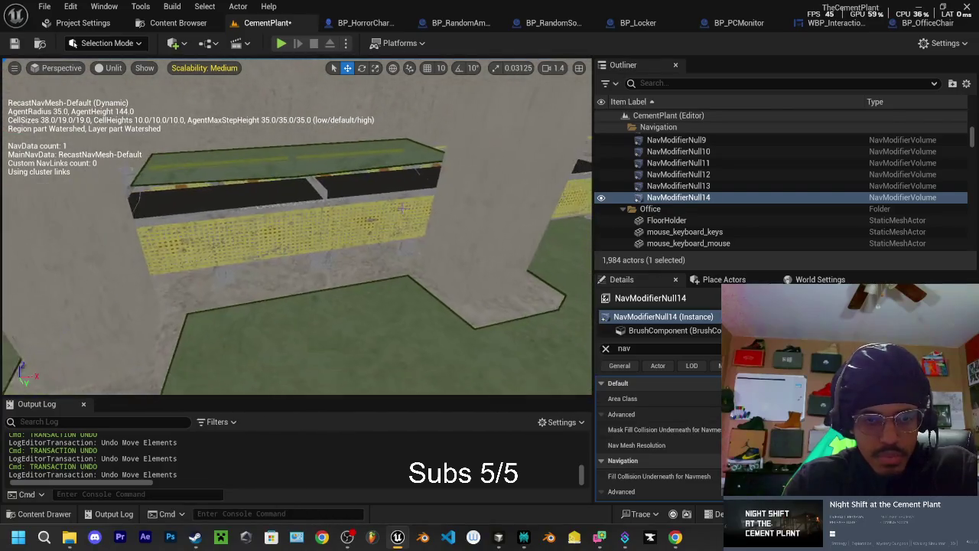
{"action": "left_click", "coordinate": [385, 206]}
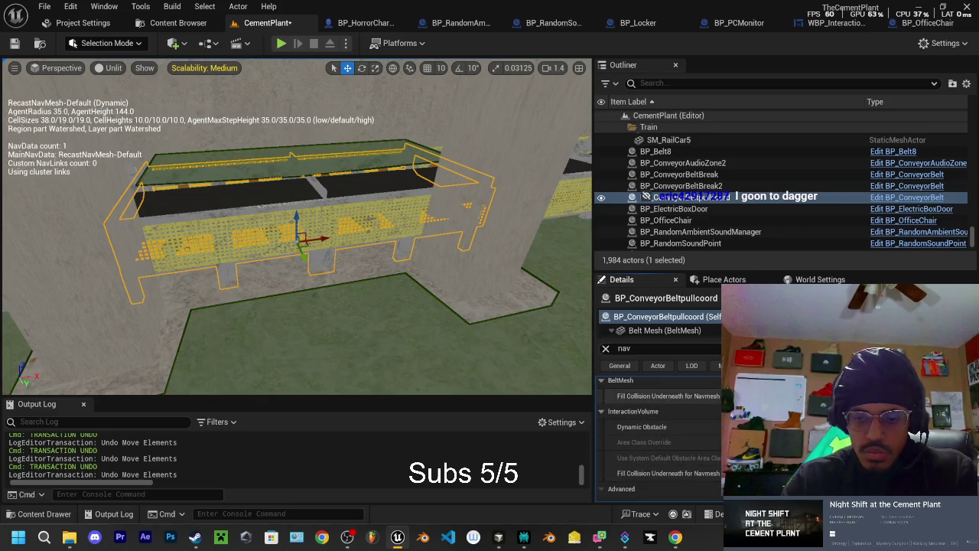
Step: Expand the conveyor's InteractionVolume navigation settings, then reselect NavModifierNull14
{"action": "left_click", "coordinate": [627, 398]}
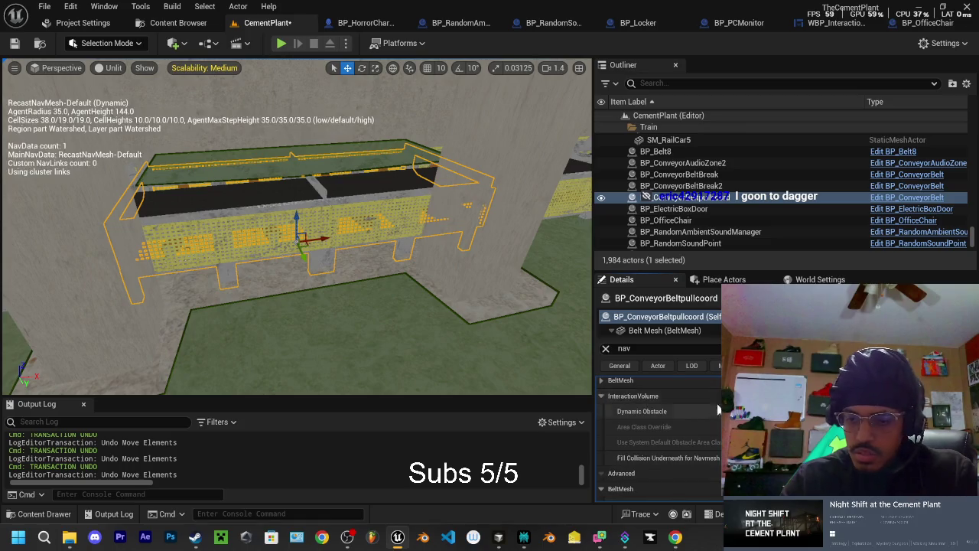
{"action": "scroll", "coordinate": [627, 397], "scroll_direction": "down", "scroll_amount": 1}
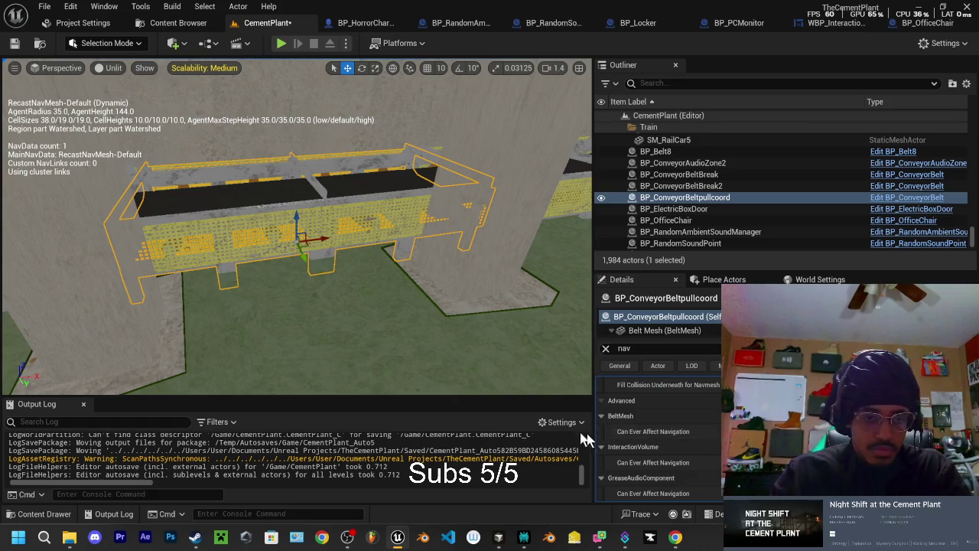
{"action": "mouse_move", "coordinate": [443, 324]}
{"action": "left_mouse_down"}
{"action": "mouse_move", "coordinate": [42, 191]}
{"action": "mouse_move", "coordinate": [245, 187]}
{"action": "mouse_move", "coordinate": [259, 222]}
{"action": "mouse_move", "coordinate": [215, 222]}
{"action": "mouse_move", "coordinate": [183, 204]}
{"action": "mouse_move", "coordinate": [238, 206]}
{"action": "left_mouse_up"}
{"action": "left_click", "coordinate": [258, 221]}
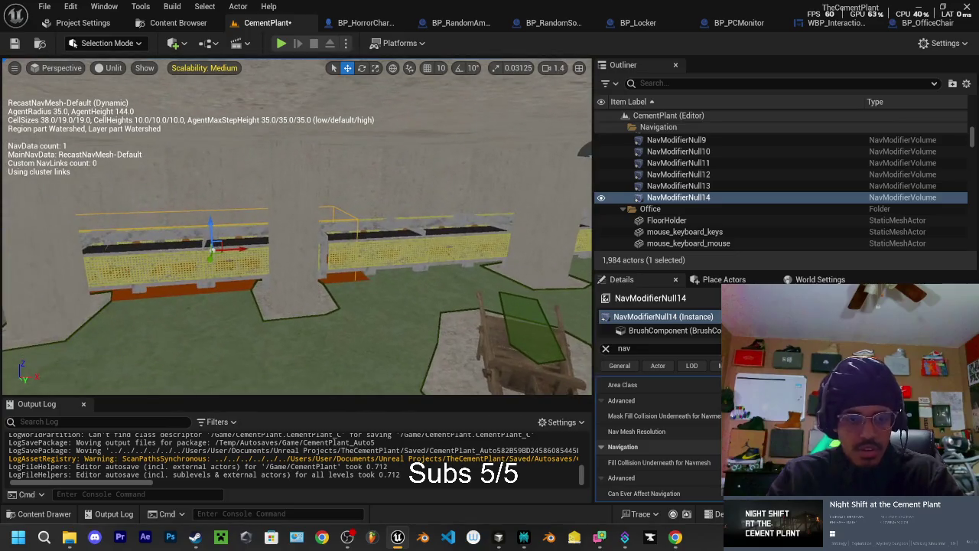
Step: Move NavModifierNull14 left along the railings and switch the gizmo to scale
{"action": "left_click_drag", "start_coordinate": [242, 248], "coordinate": [388, 235]}
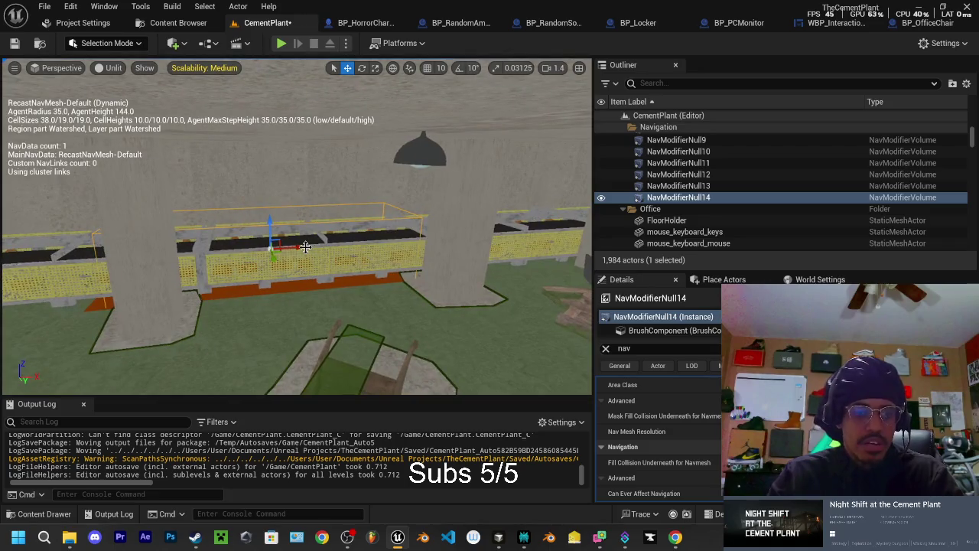
{"action": "left_click_drag", "start_coordinate": [304, 247], "coordinate": [280, 251]}
{"action": "key", "text": "f"}
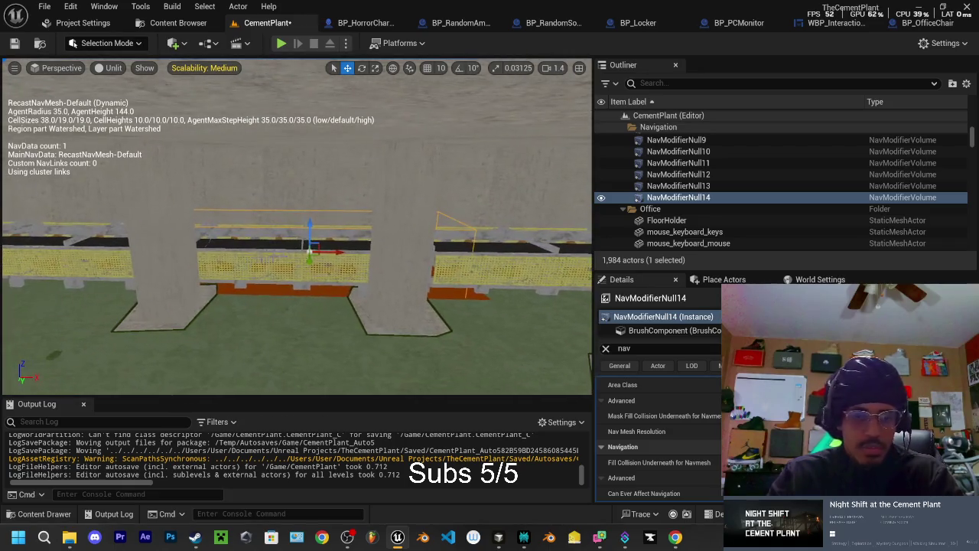
{"action": "key", "text": "space"}
{"action": "key", "text": "space"}
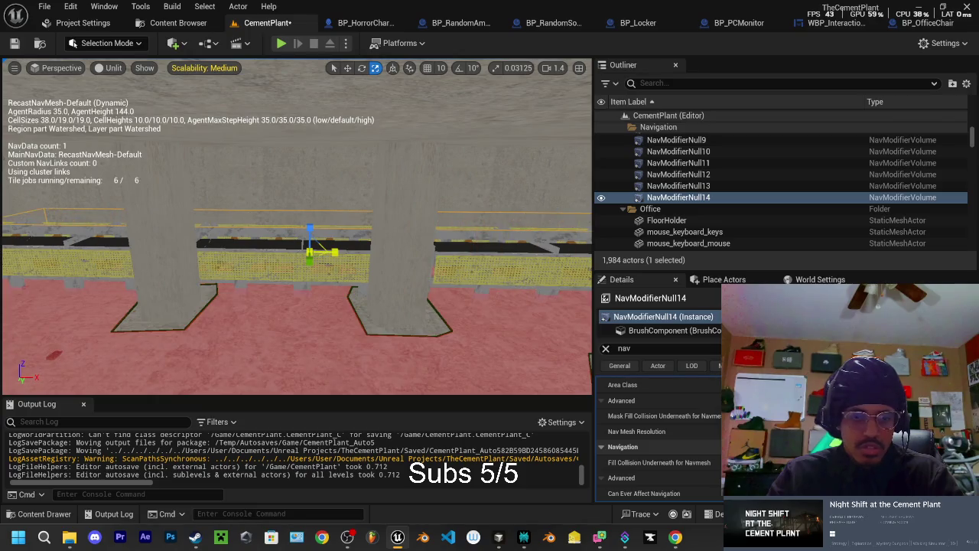
Step: View the pillars and railings, then select the BP_ConveyorBeltBreak conveyor
{"action": "mouse_move", "coordinate": [310, 247]}
{"action": "left_mouse_down"}
{"action": "mouse_move", "coordinate": [398, 253]}
{"action": "mouse_move", "coordinate": [397, 306]}
{"action": "mouse_move", "coordinate": [394, 256]}
{"action": "mouse_move", "coordinate": [352, 268]}
{"action": "mouse_move", "coordinate": [261, 236]}
{"action": "left_mouse_up"}
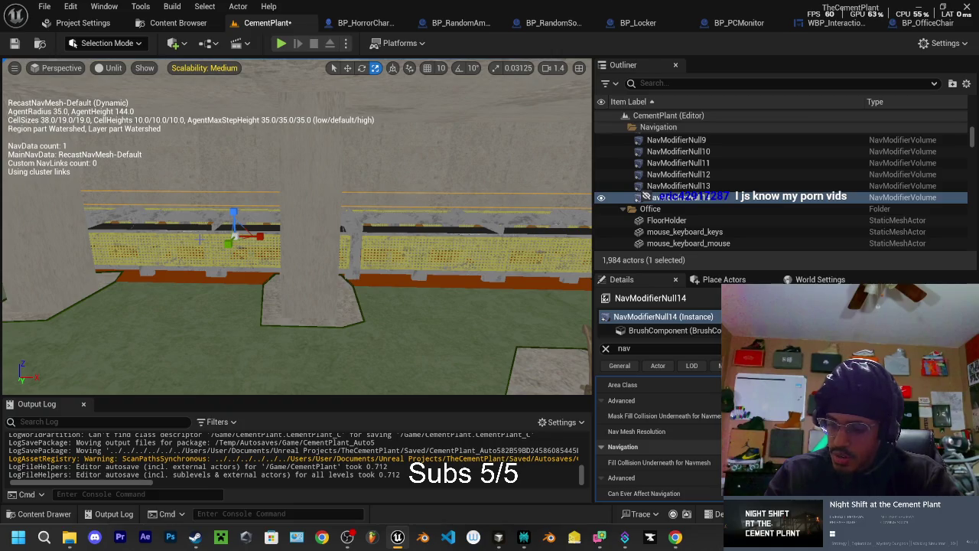
{"action": "mouse_move", "coordinate": [203, 246]}
{"action": "left_mouse_down"}
{"action": "mouse_move", "coordinate": [216, 205]}
{"action": "mouse_move", "coordinate": [257, 201]}
{"action": "mouse_move", "coordinate": [210, 202]}
{"action": "mouse_move", "coordinate": [202, 256]}
{"action": "mouse_move", "coordinate": [178, 256]}
{"action": "left_mouse_up"}
{"action": "left_click", "coordinate": [330, 327]}
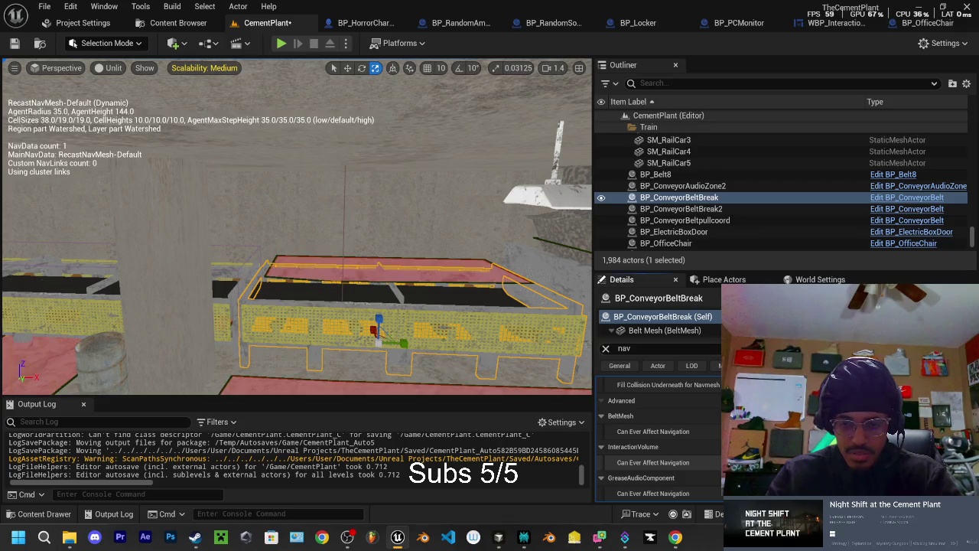
Step: Reselect NavModifierNull14 and scale it along X down the row of pillars
{"action": "left_click_drag", "start_coordinate": [64, 195], "coordinate": [63, 195]}
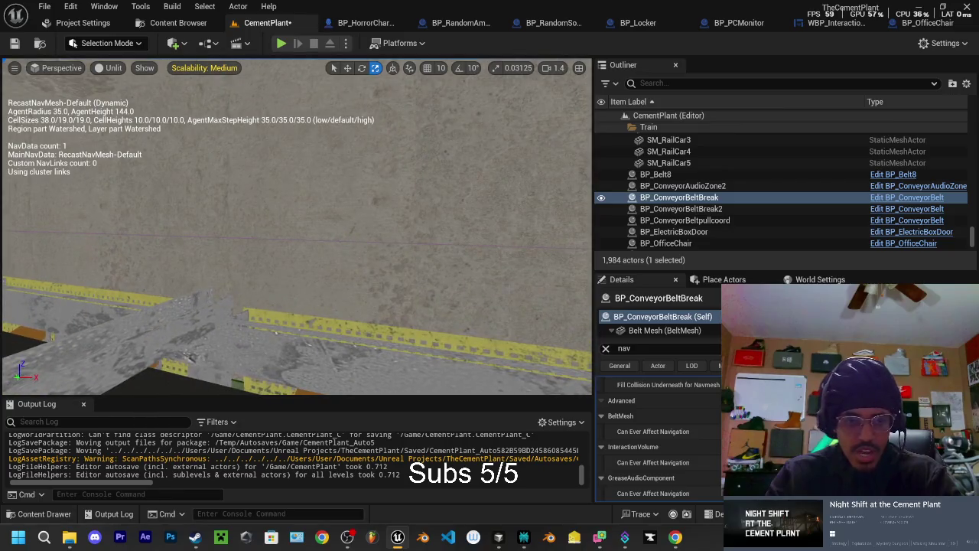
{"action": "left_click", "coordinate": [291, 230]}
{"action": "left_click", "coordinate": [157, 352]}
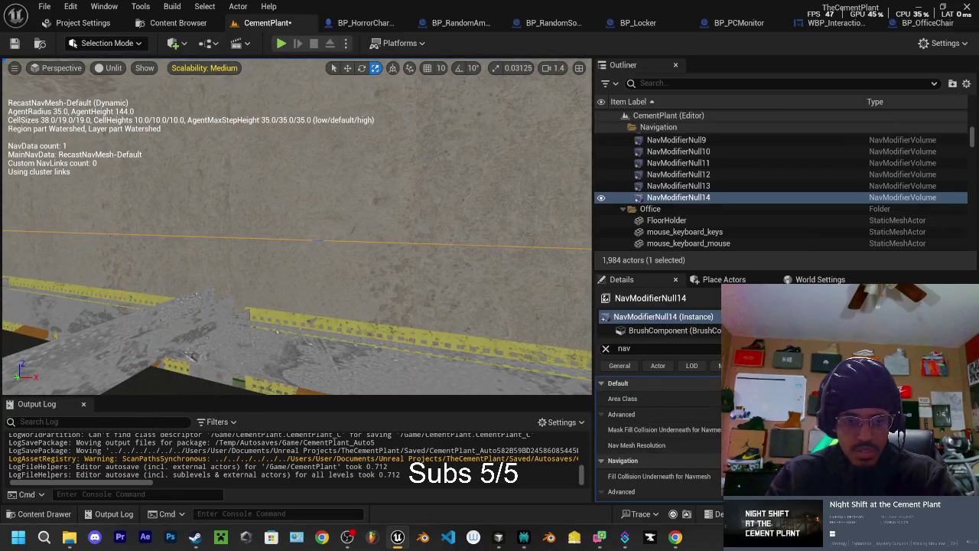
{"action": "left_click_drag", "start_coordinate": [290, 230], "coordinate": [291, 230]}
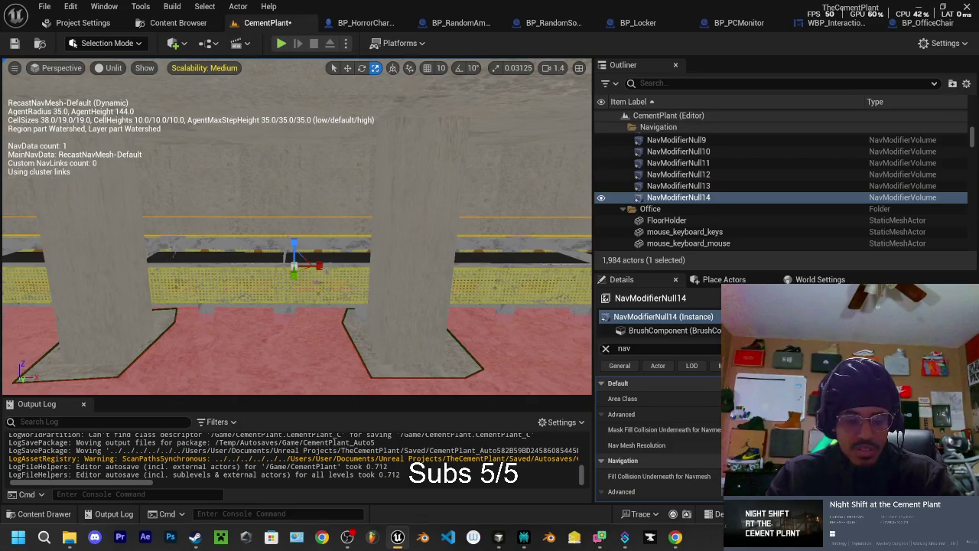
{"action": "left_click_drag", "start_coordinate": [291, 230], "coordinate": [291, 229]}
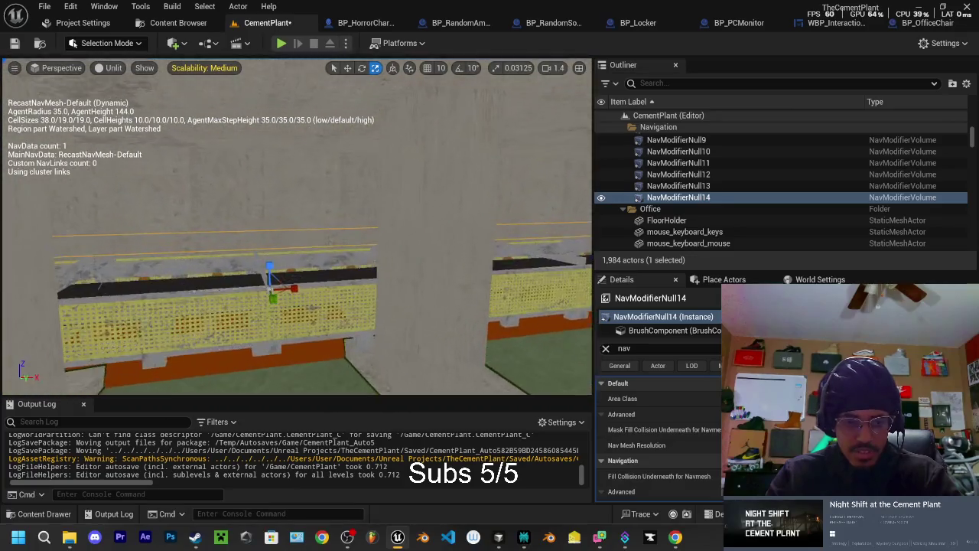
{"action": "left_click_drag", "start_coordinate": [297, 287], "coordinate": [295, 289]}
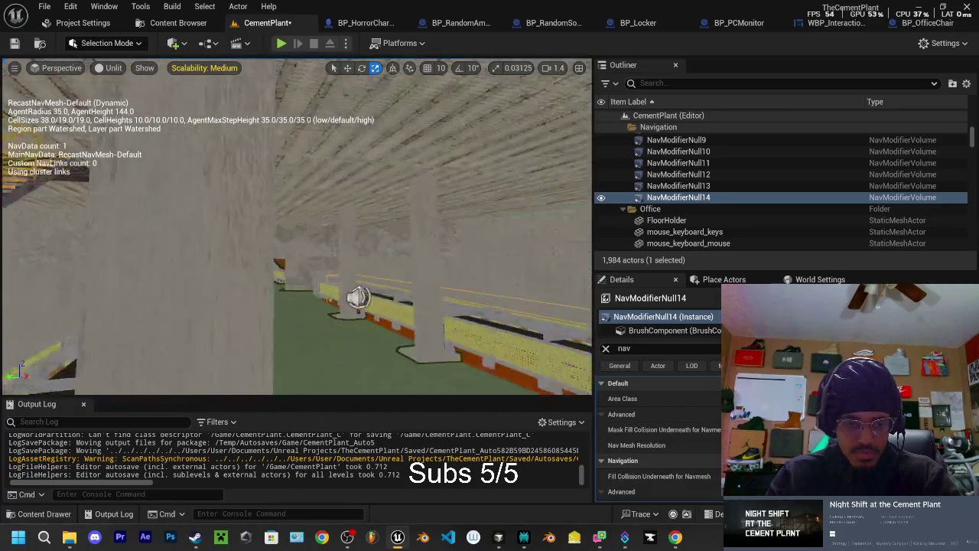
{"action": "left_click_drag", "start_coordinate": [291, 230], "coordinate": [290, 230]}
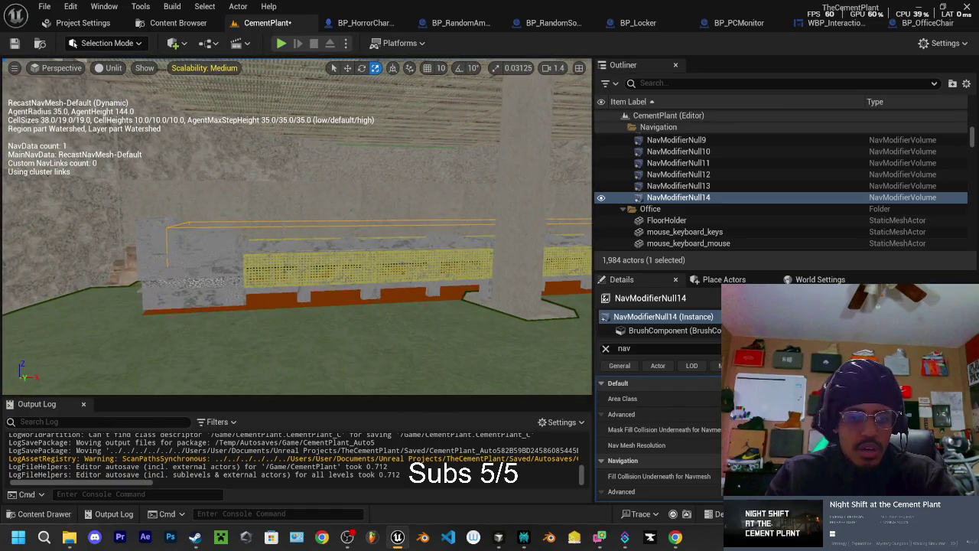
Step: In translate mode, slide the NavModifierNull15 copy sideways onto the walkway by the stairs
{"action": "key", "text": "w"}
{"action": "mouse_move", "coordinate": [290, 230]}
{"action": "left_mouse_down"}
{"action": "mouse_move", "coordinate": [267, 222]}
{"action": "mouse_move", "coordinate": [410, 221]}
{"action": "mouse_move", "coordinate": [354, 229]}
{"action": "left_mouse_up"}
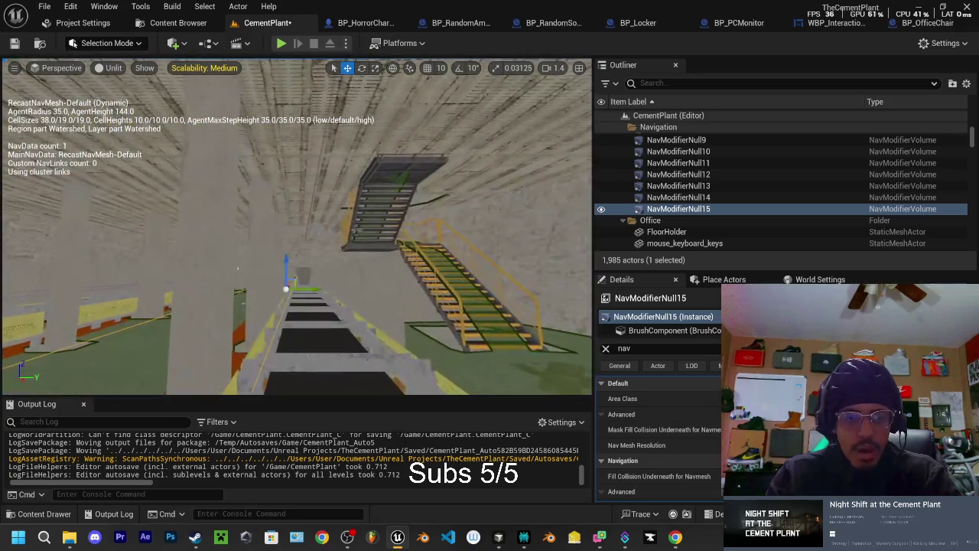
{"action": "left_click_drag", "start_coordinate": [314, 291], "coordinate": [333, 293]}
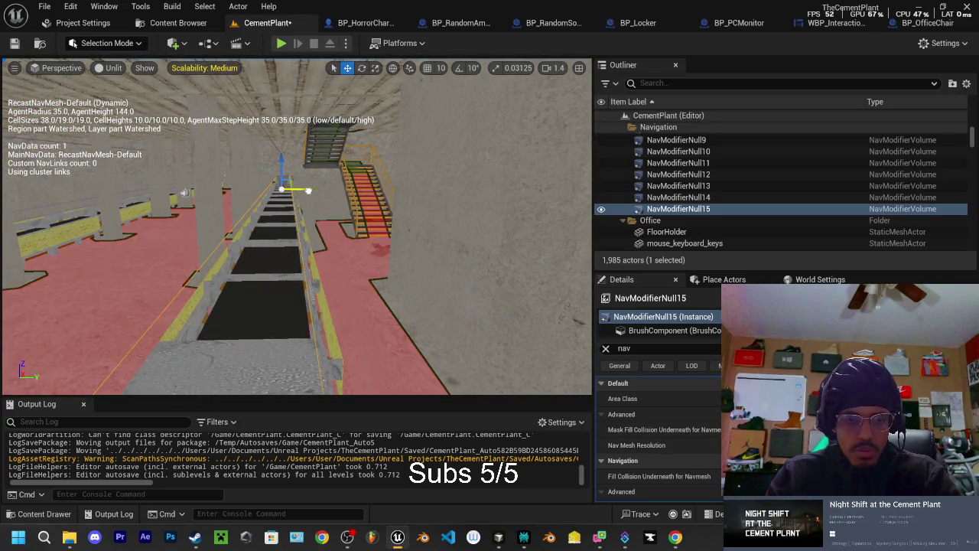
{"action": "left_click_drag", "start_coordinate": [307, 192], "coordinate": [310, 193]}
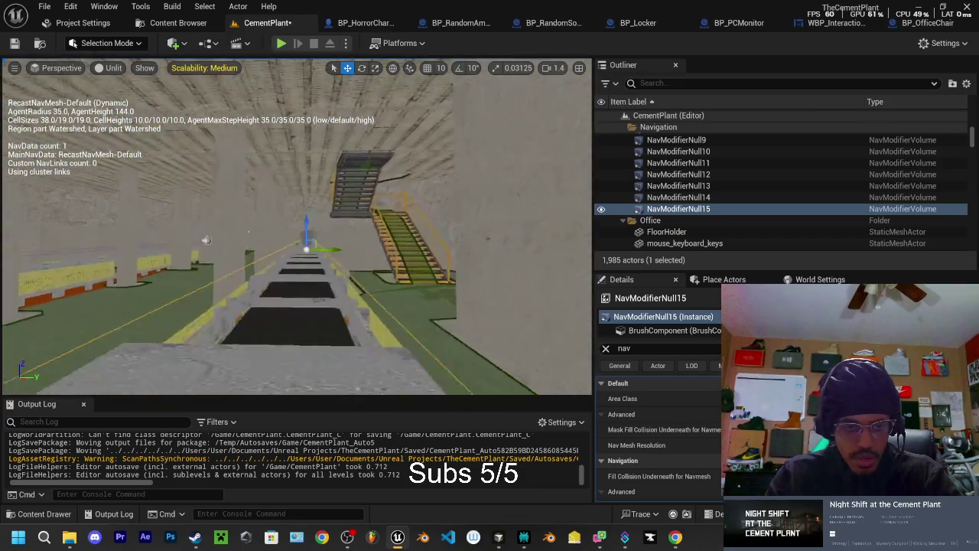
{"action": "scroll", "coordinate": [299, 229], "scroll_direction": "down", "scroll_amount": 5}
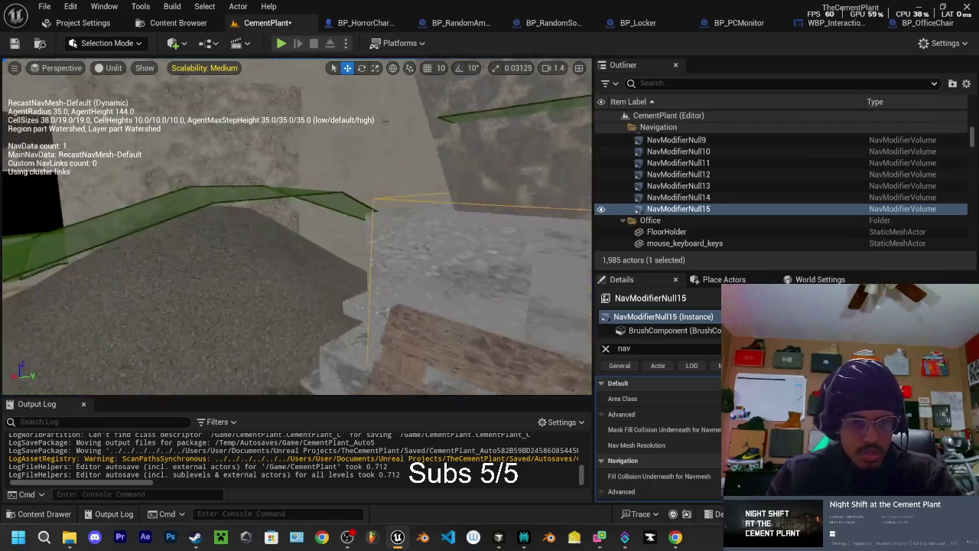
{"action": "mouse_move", "coordinate": [298, 229]}
{"action": "left_mouse_down"}
{"action": "mouse_move", "coordinate": [314, 215]}
{"action": "mouse_move", "coordinate": [331, 225]}
{"action": "left_mouse_up"}
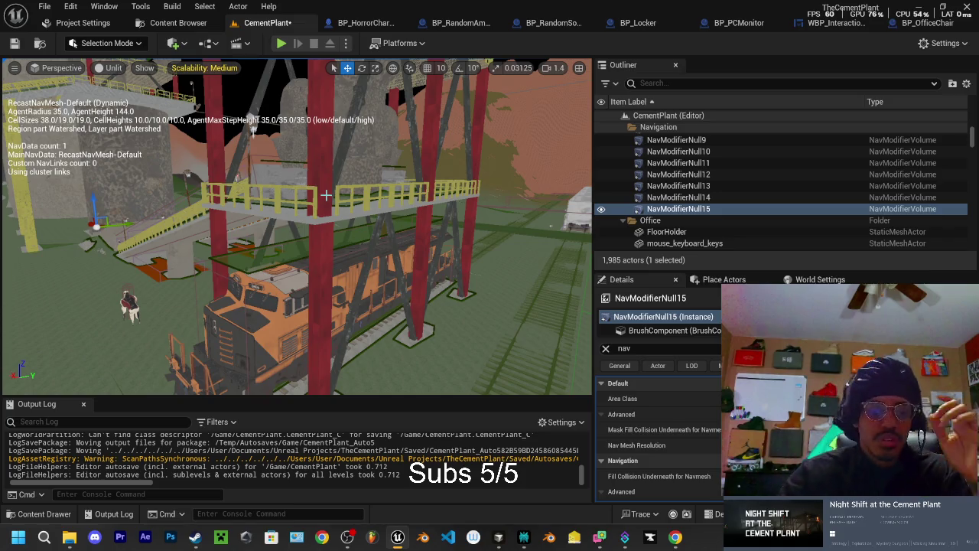
{"action": "mouse_move", "coordinate": [329, 267]}
{"action": "left_mouse_down"}
{"action": "mouse_move", "coordinate": [318, 206]}
{"action": "mouse_move", "coordinate": [291, 198]}
{"action": "mouse_move", "coordinate": [331, 240]}
{"action": "left_mouse_up"}
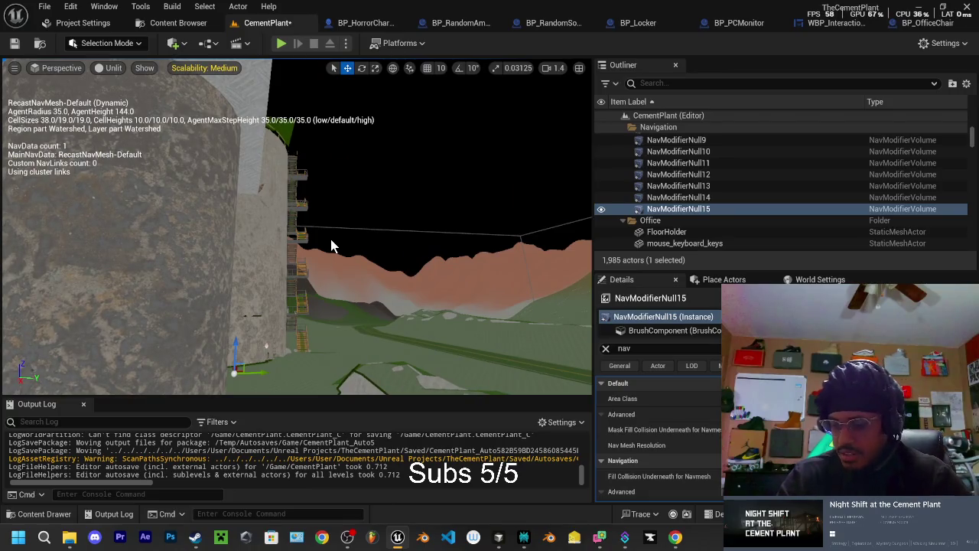
{"action": "mouse_move", "coordinate": [331, 239]}
{"action": "left_mouse_down"}
{"action": "mouse_move", "coordinate": [321, 237]}
{"action": "mouse_move", "coordinate": [337, 233]}
{"action": "mouse_move", "coordinate": [329, 229]}
{"action": "mouse_move", "coordinate": [295, 234]}
{"action": "mouse_move", "coordinate": [400, 219]}
{"action": "left_mouse_up"}
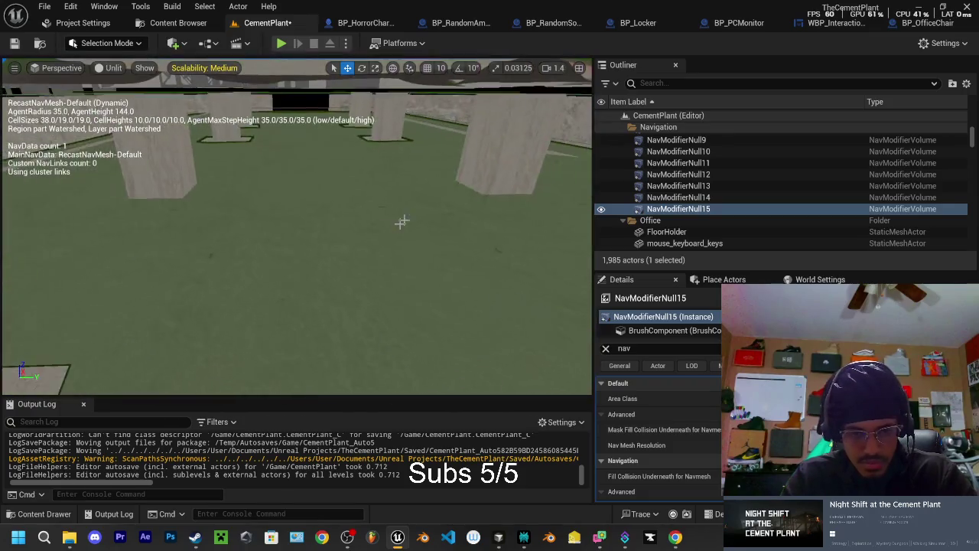
Step: Select the SM_Floor53 and SM_Floor52 floor pieces, ending on SM_Floor53
{"action": "left_click", "coordinate": [400, 219]}
{"action": "left_click", "coordinate": [392, 144]}
{"action": "left_click_drag", "start_coordinate": [391, 144], "coordinate": [373, 150]}
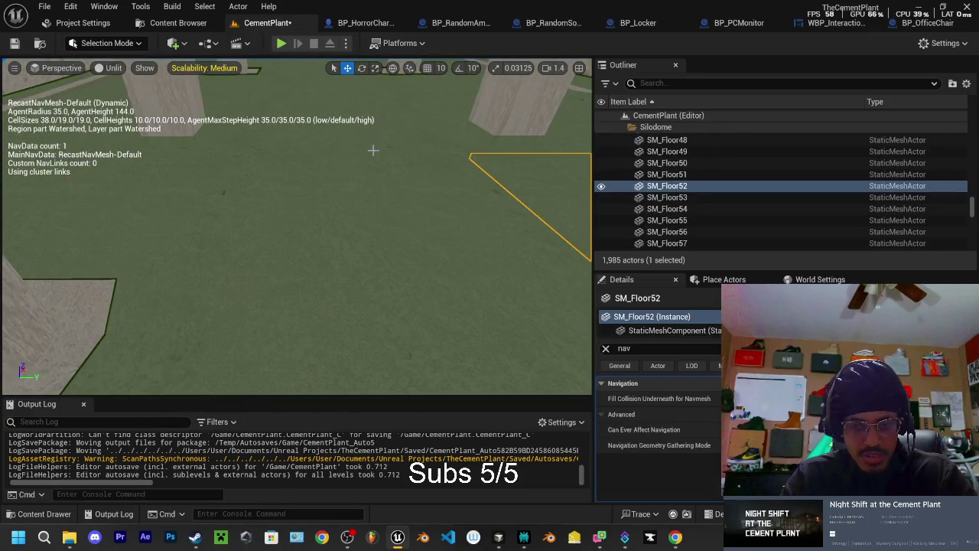
{"action": "left_click", "coordinate": [320, 221]}
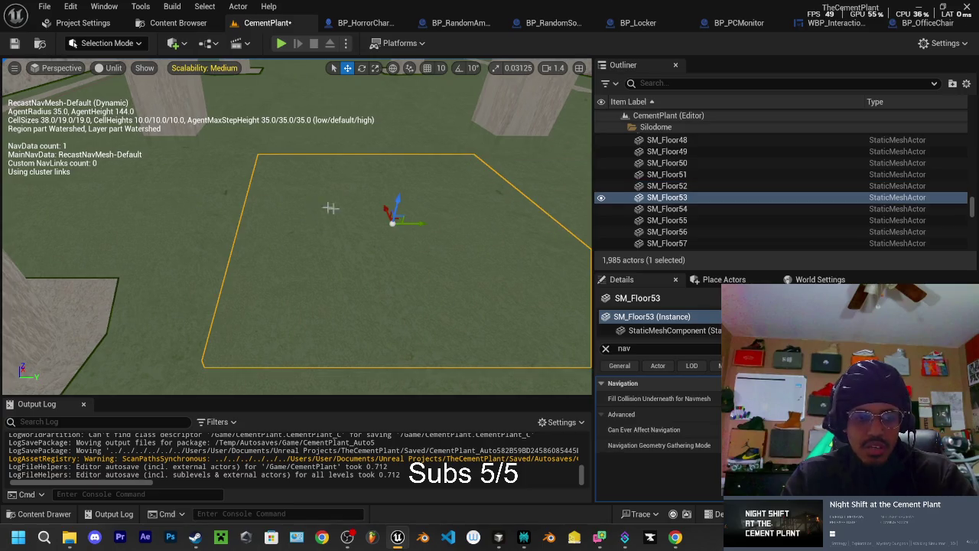
Step: Fly above the pillars and green floor and select SM_DtunnelTop18
{"action": "scroll", "coordinate": [297, 230], "scroll_direction": "down", "scroll_amount": 2}
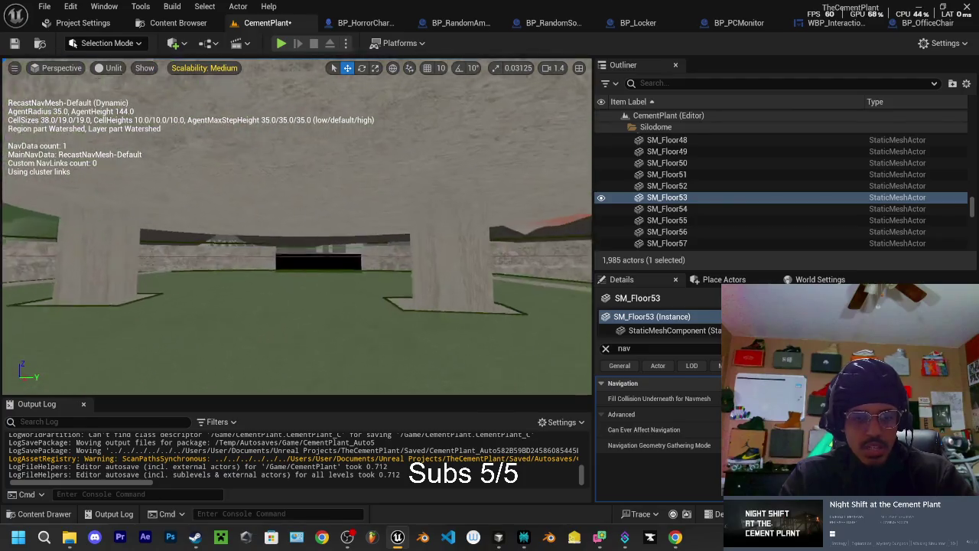
{"action": "mouse_move", "coordinate": [296, 229]}
{"action": "left_mouse_down"}
{"action": "mouse_move", "coordinate": [327, 226]}
{"action": "mouse_move", "coordinate": [350, 237]}
{"action": "mouse_move", "coordinate": [391, 296]}
{"action": "left_mouse_up"}
{"action": "mouse_move", "coordinate": [312, 262]}
{"action": "left_mouse_down"}
{"action": "mouse_move", "coordinate": [312, 297]}
{"action": "mouse_move", "coordinate": [329, 305]}
{"action": "left_mouse_up"}
{"action": "left_click", "coordinate": [312, 262]}
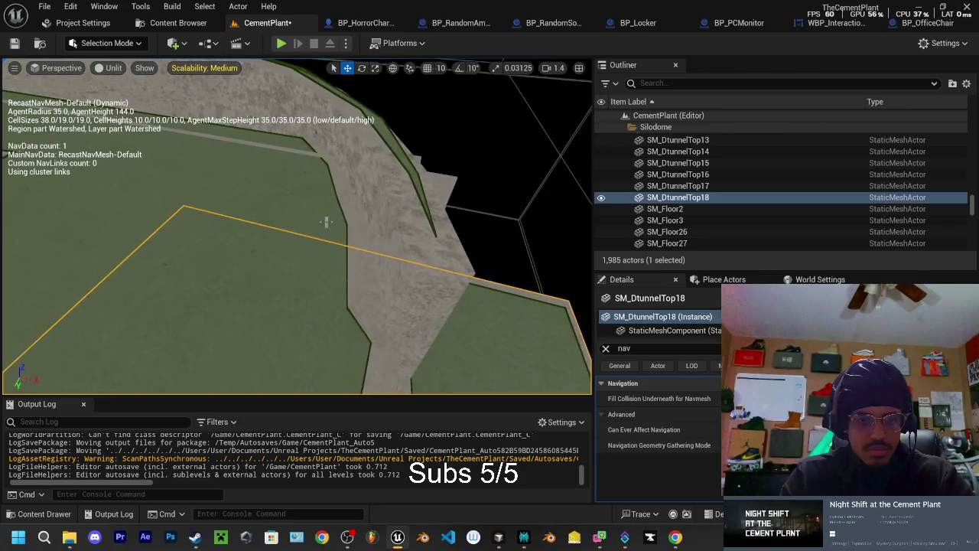
Step: Select the SM_Floor97 floor piece, then SM_Floor98
{"action": "left_click", "coordinate": [329, 216]}
{"action": "mouse_move", "coordinate": [329, 216]}
{"action": "left_mouse_down"}
{"action": "mouse_move", "coordinate": [336, 199]}
{"action": "mouse_move", "coordinate": [374, 212]}
{"action": "left_mouse_up"}
{"action": "left_click", "coordinate": [337, 199]}
Step: Extend the Outliner floor selection to cover SM_Floor87 through SM_Floor98
{"action": "left_click", "coordinate": [659, 175], "text": "ctrl"}
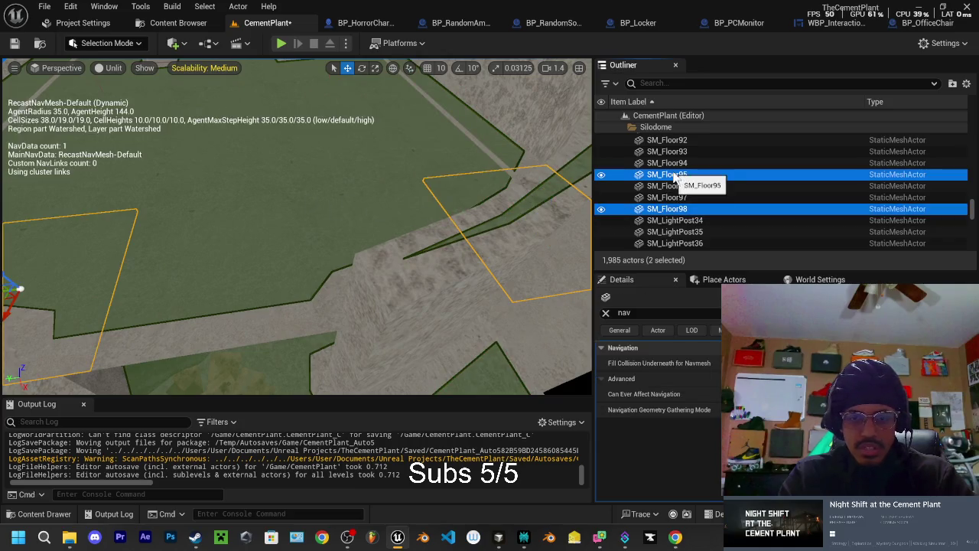
{"action": "left_click", "coordinate": [666, 199], "text": "shift"}
{"action": "scroll", "coordinate": [673, 192], "scroll_direction": "up", "scroll_amount": 2}
{"action": "left_click", "coordinate": [685, 192], "text": "shift"}
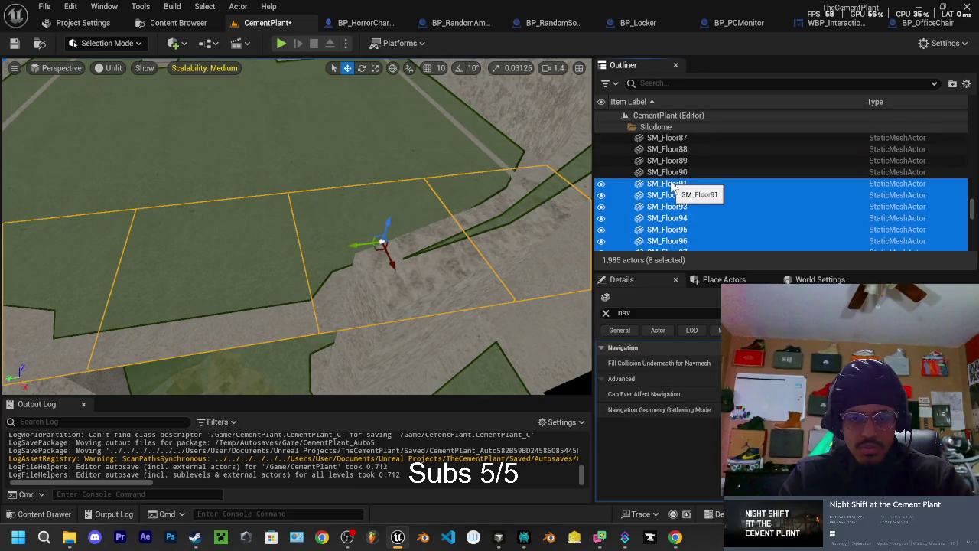
{"action": "scroll", "coordinate": [673, 187], "scroll_direction": "up", "scroll_amount": 1}
{"action": "left_click", "coordinate": [667, 175], "text": "shift"}
{"action": "key", "text": "f"}
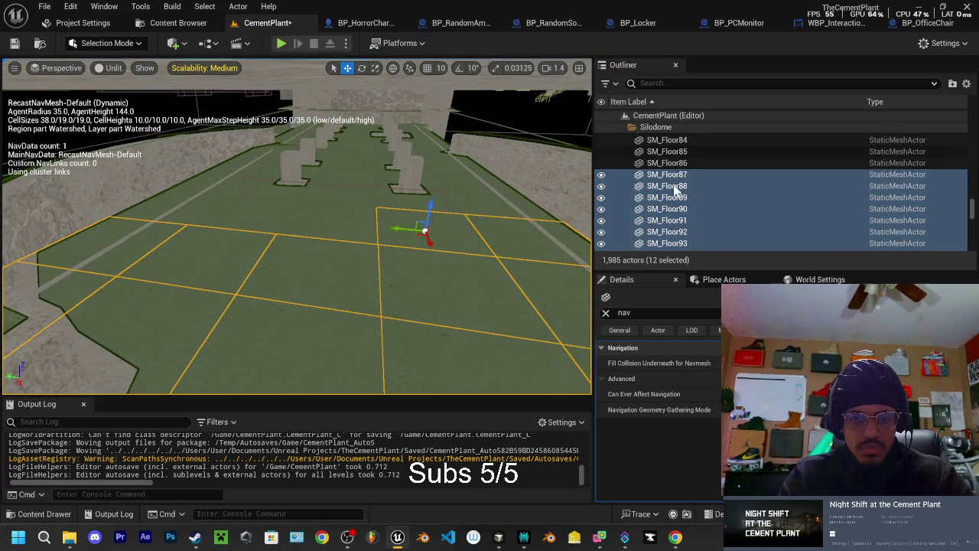
Step: Extend the floor selection upward through SM_Floor79, SM_Floor73, SM_Floor59 to SM_Floor52
{"action": "scroll", "coordinate": [674, 186], "scroll_direction": "up", "scroll_amount": 3}
{"action": "left_click", "coordinate": [671, 180], "text": "shift"}
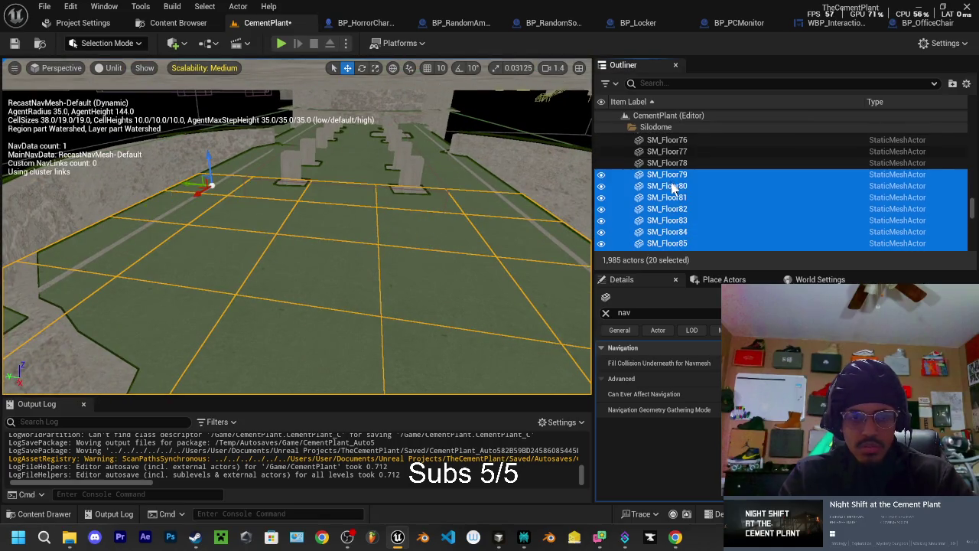
{"action": "scroll", "coordinate": [671, 186], "scroll_direction": "up", "scroll_amount": 1}
{"action": "left_click", "coordinate": [669, 180], "text": "shift"}
{"action": "scroll", "coordinate": [670, 184], "scroll_direction": "up", "scroll_amount": 1}
{"action": "left_click", "coordinate": [671, 184], "text": "shift"}
{"action": "scroll", "coordinate": [674, 188], "scroll_direction": "up", "scroll_amount": 1}
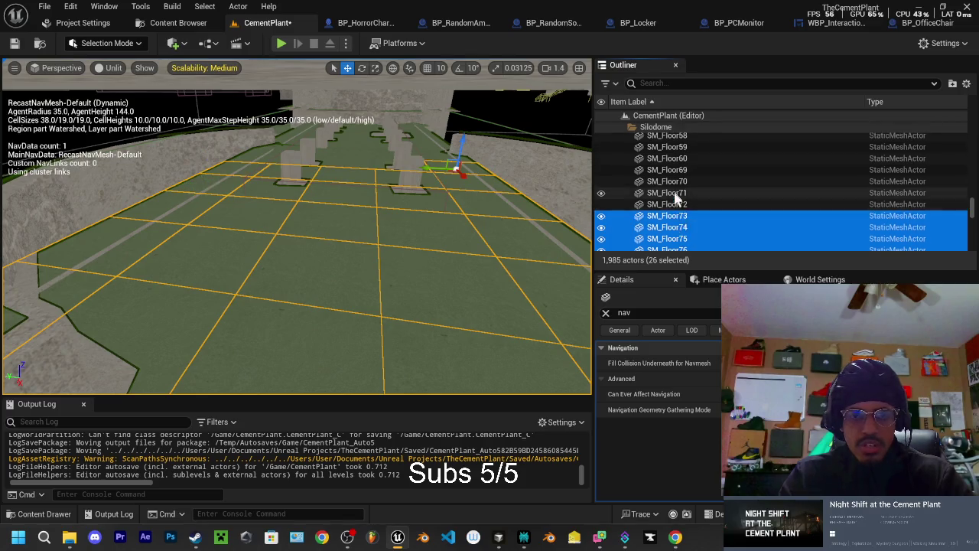
{"action": "scroll", "coordinate": [674, 191], "scroll_direction": "up", "scroll_amount": 1}
{"action": "left_click", "coordinate": [674, 193], "text": "shift"}
{"action": "scroll", "coordinate": [675, 195], "scroll_direction": "up", "scroll_amount": 1}
{"action": "left_click", "coordinate": [676, 197], "text": "shift"}
{"action": "scroll", "coordinate": [676, 200], "scroll_direction": "up", "scroll_amount": 2}
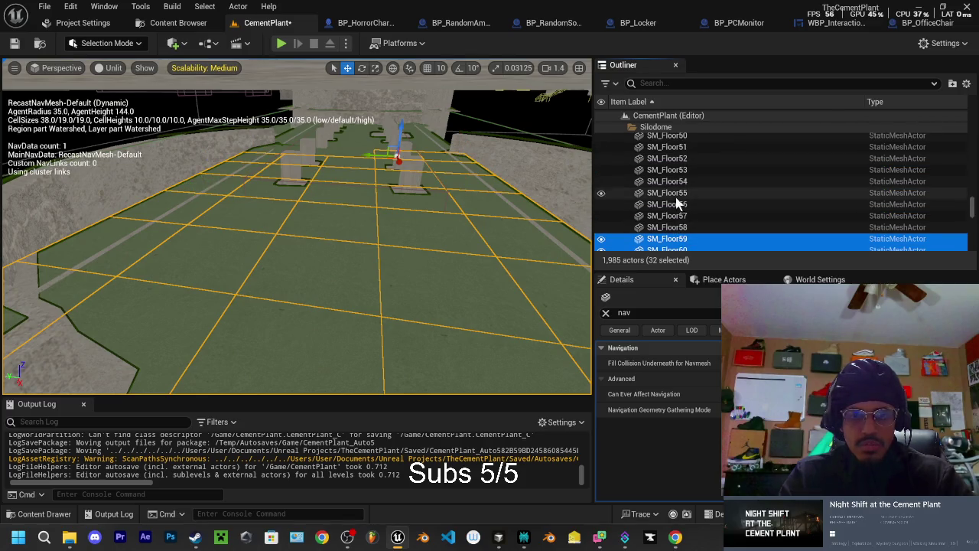
{"action": "left_click", "coordinate": [676, 200], "text": "shift"}
{"action": "scroll", "coordinate": [673, 202], "scroll_direction": "up", "scroll_amount": 1}
{"action": "left_click", "coordinate": [671, 193], "text": "shift"}
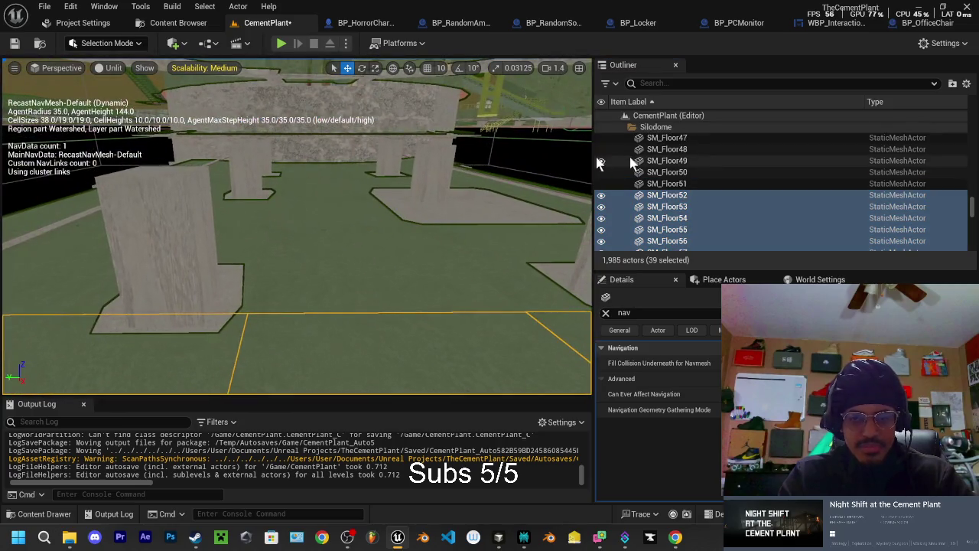
Step: Extend the selection up to SM_Floor26 and add SM_Floor3
{"action": "left_click", "coordinate": [677, 151], "text": "shift"}
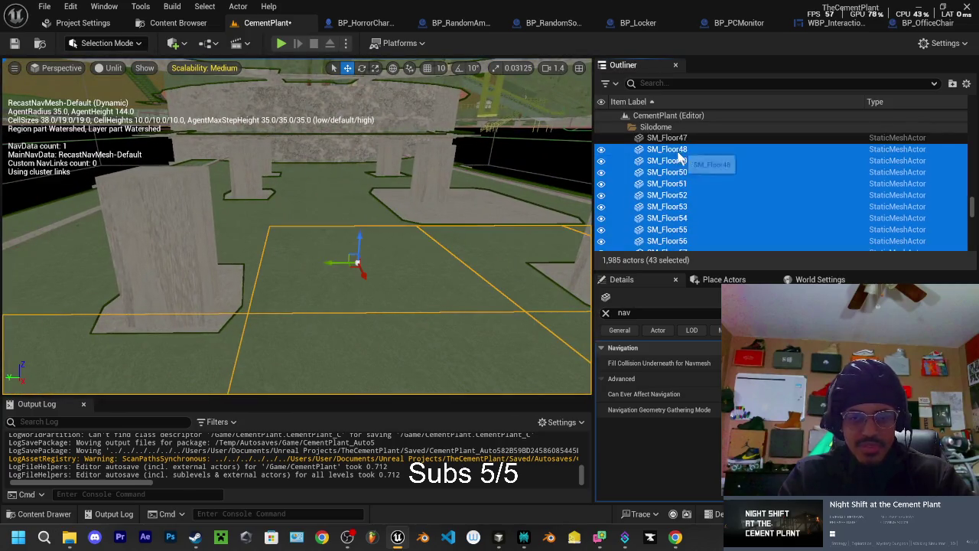
{"action": "scroll", "coordinate": [685, 168], "scroll_direction": "up", "scroll_amount": 3}
{"action": "left_click", "coordinate": [604, 181], "text": "shift"}
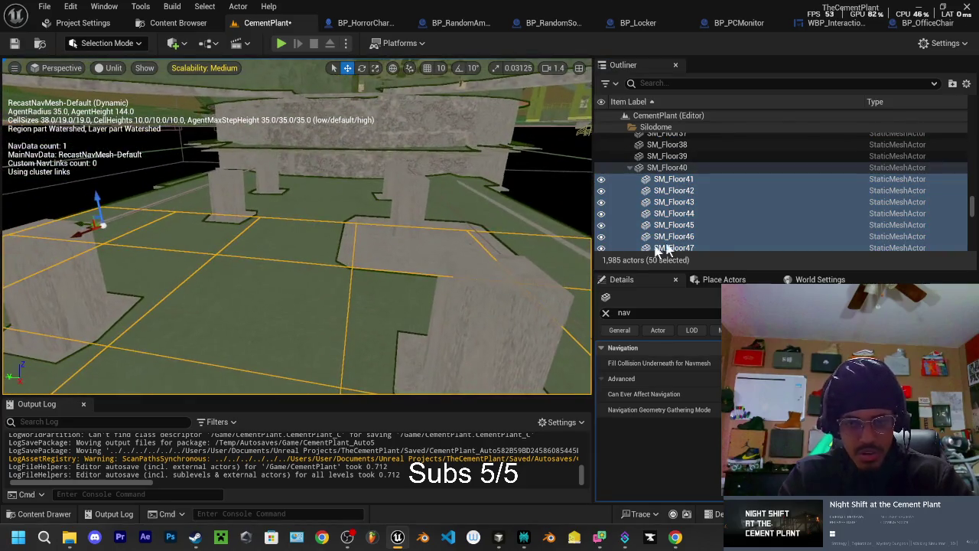
{"action": "scroll", "coordinate": [673, 229], "scroll_direction": "up", "scroll_amount": 2}
{"action": "left_click", "coordinate": [678, 201], "text": "shift"}
{"action": "scroll", "coordinate": [678, 202], "scroll_direction": "up", "scroll_amount": 2}
{"action": "left_click", "coordinate": [671, 188], "text": "shift"}
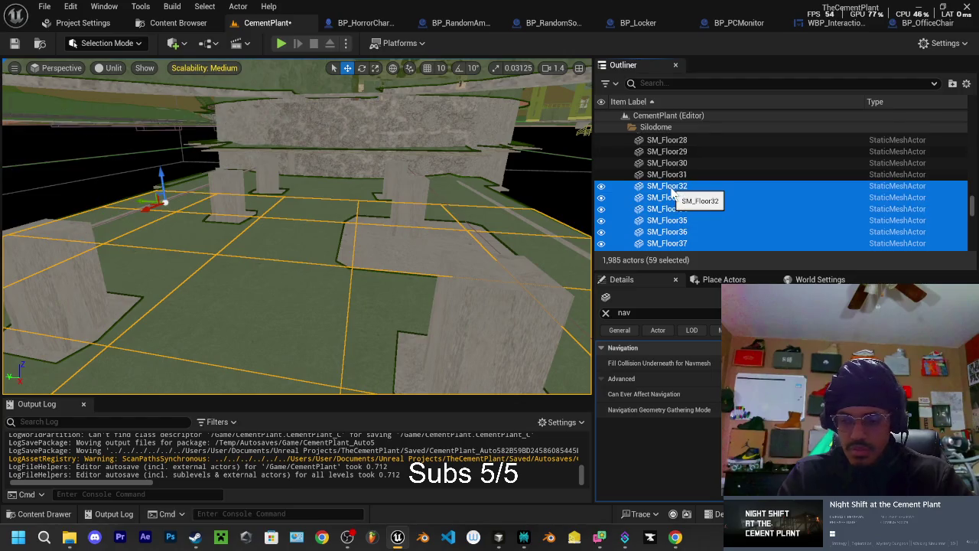
{"action": "scroll", "coordinate": [668, 174], "scroll_direction": "up", "scroll_amount": 1}
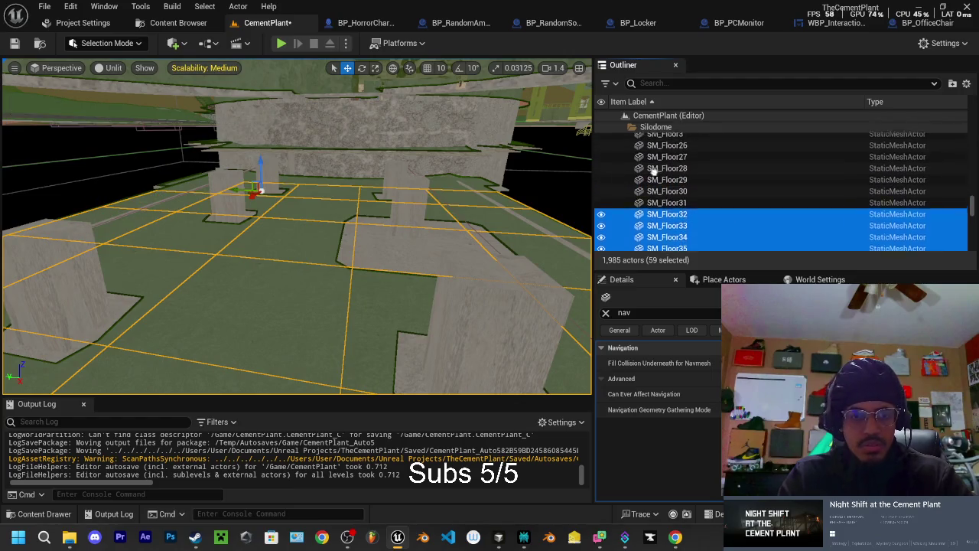
{"action": "scroll", "coordinate": [673, 199], "scroll_direction": "up", "scroll_amount": 2}
{"action": "left_click", "coordinate": [667, 189], "text": "shift"}
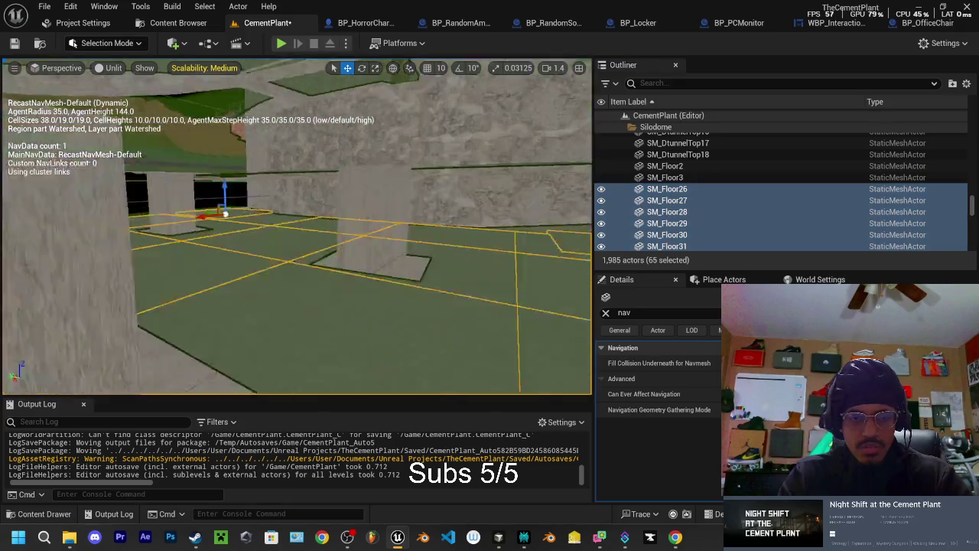
{"action": "left_click", "coordinate": [665, 176], "text": "shift"}
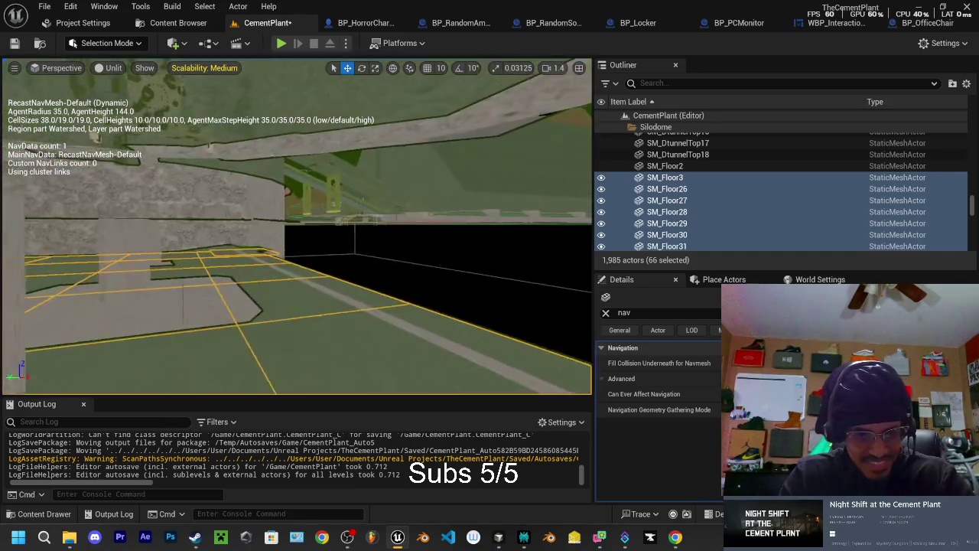
Step: Fly the camera over the selected floor pieces and duplicate all 66 of them with Ctrl+D
{"action": "key", "text": "w"}
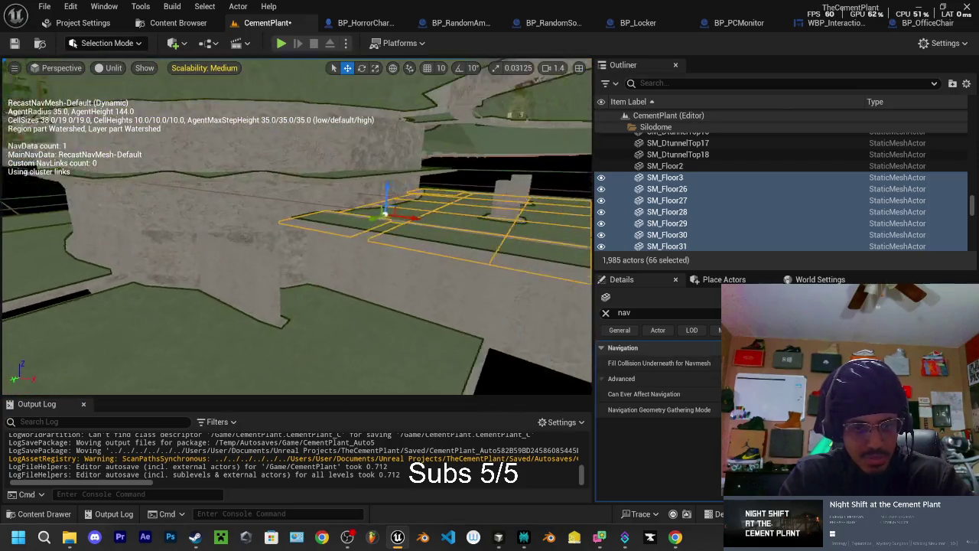
{"action": "key", "text": "w"}
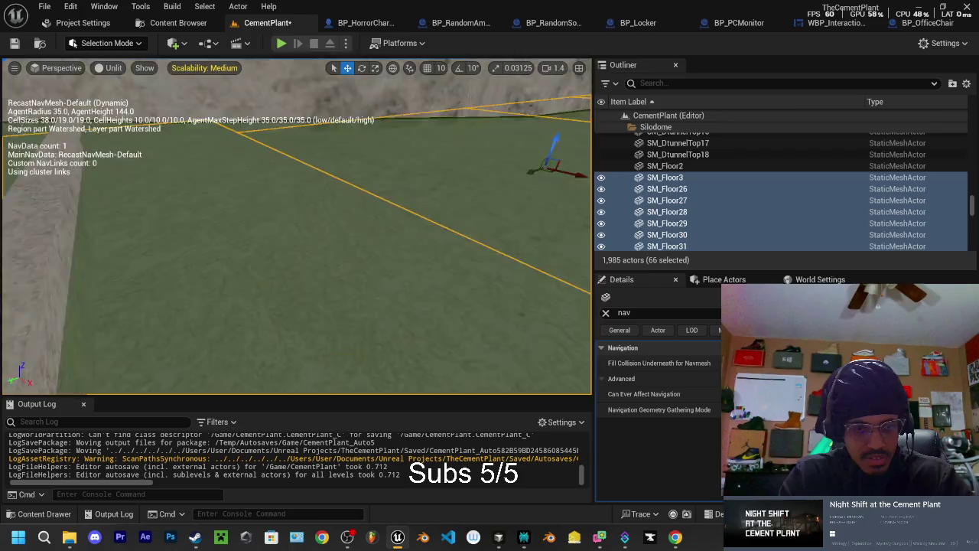
{"action": "key", "text": "s"}
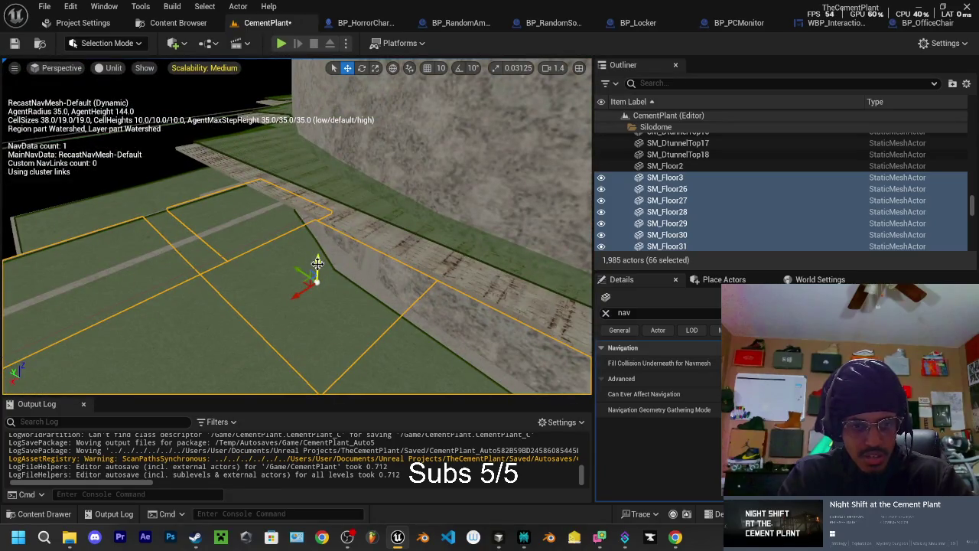
{"action": "key", "text": "ctrl+d"}
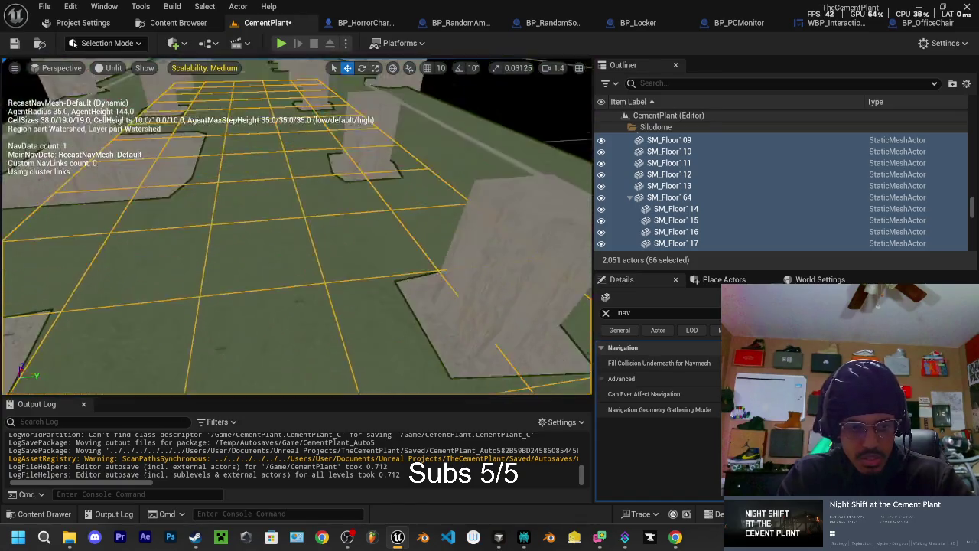
Step: Reangle the view and drag the duplicated floor copies across the floor gap
{"action": "left_click_drag", "start_coordinate": [297, 229], "coordinate": [297, 192]}
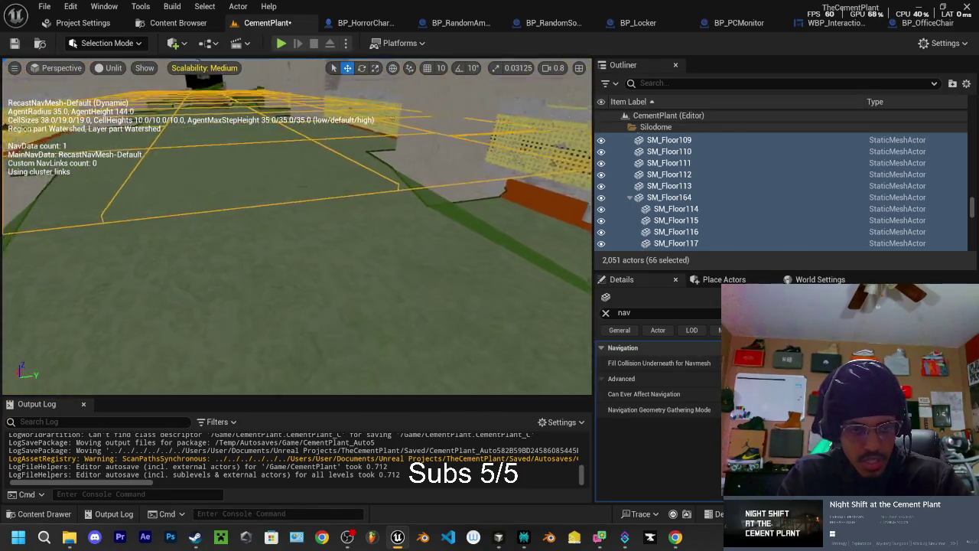
{"action": "mouse_move", "coordinate": [297, 229]}
{"action": "left_mouse_down"}
{"action": "mouse_move", "coordinate": [306, 218]}
{"action": "mouse_move", "coordinate": [310, 229]}
{"action": "mouse_move", "coordinate": [275, 223]}
{"action": "left_mouse_up"}
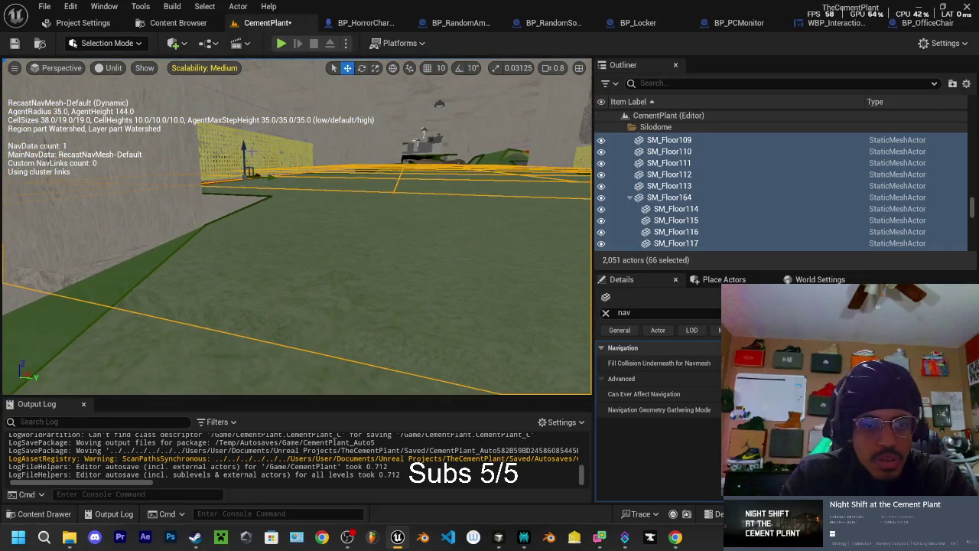
{"action": "left_click_drag", "start_coordinate": [245, 149], "coordinate": [247, 155]}
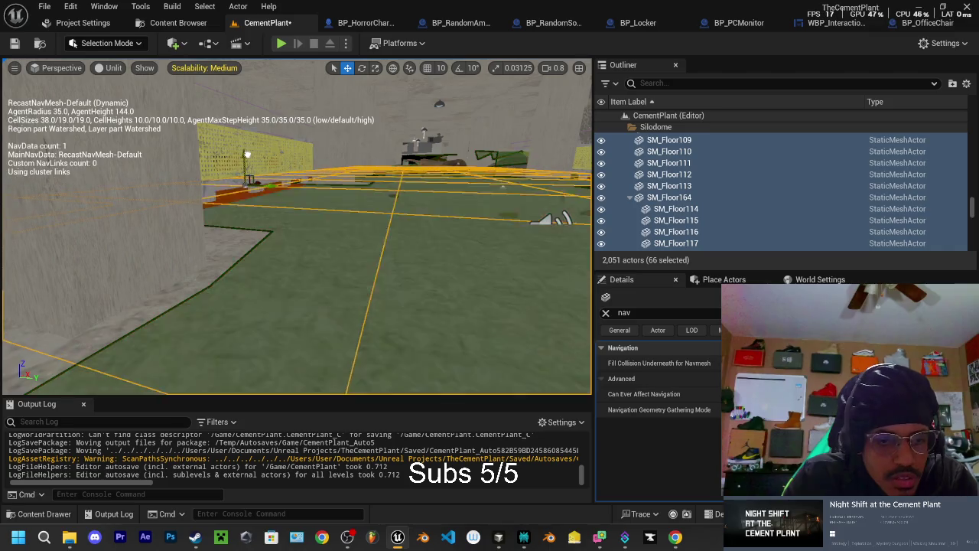
{"action": "left_click_drag", "start_coordinate": [247, 154], "coordinate": [256, 153]}
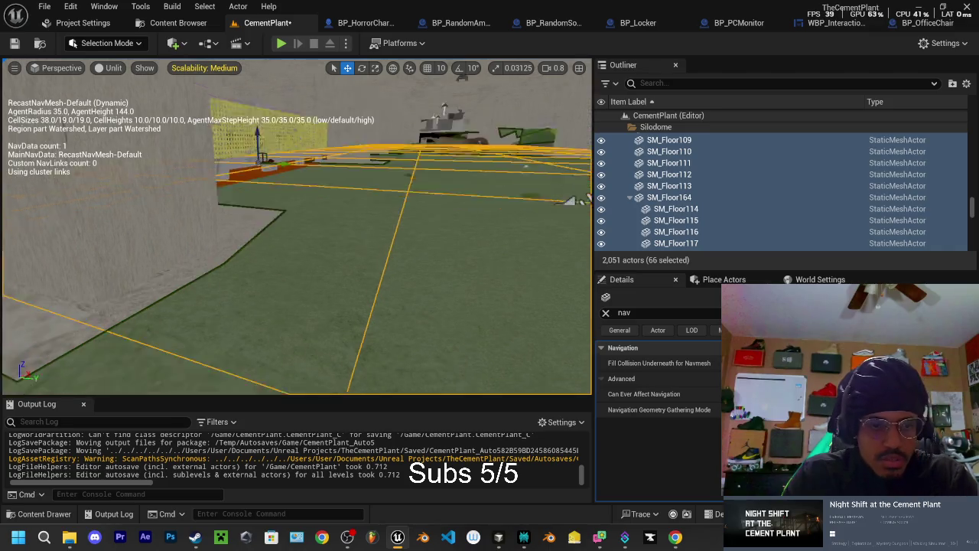
Step: Delete the stray tunnel meshes SM_DtunnelTop12 and SM_DtunnelTop13
{"action": "left_click", "coordinate": [459, 229]}
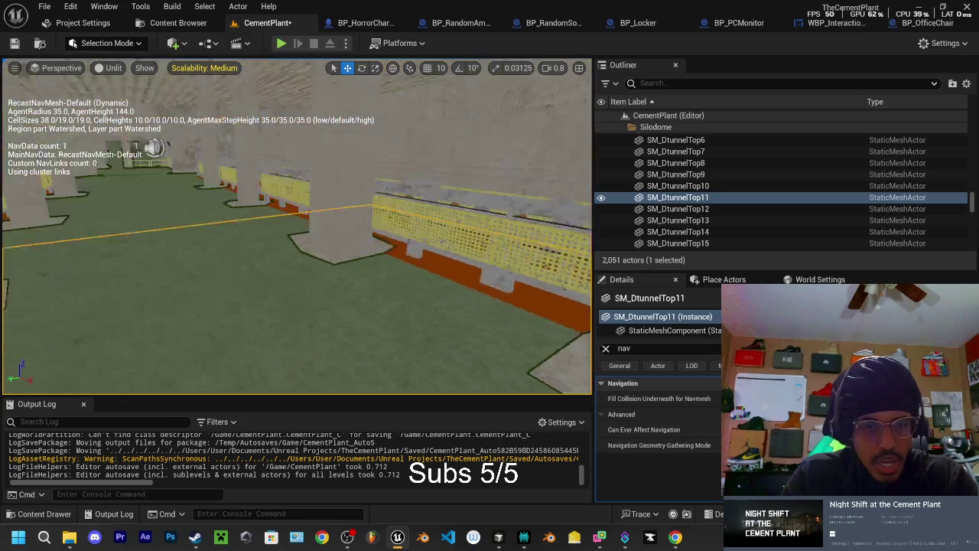
{"action": "scroll", "coordinate": [297, 230], "scroll_direction": "up", "scroll_amount": 5}
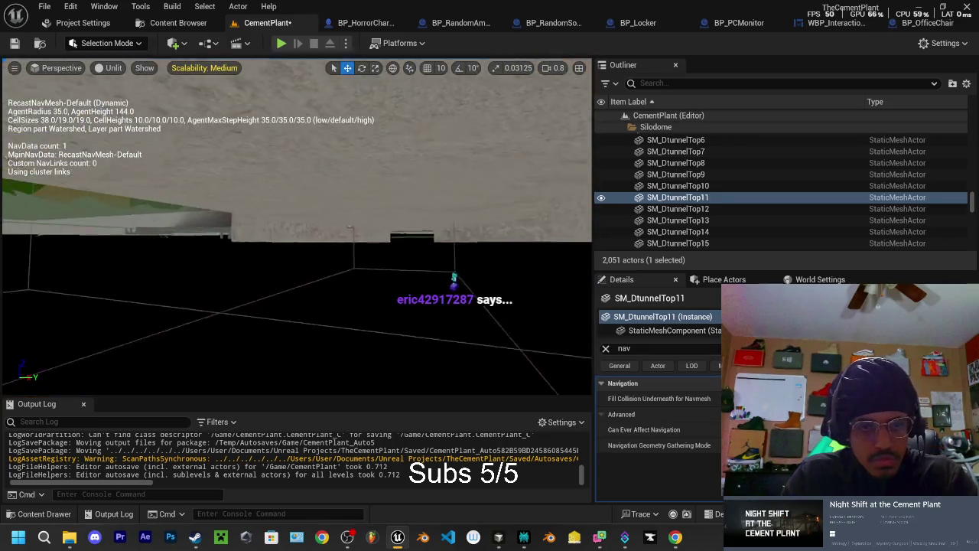
{"action": "left_click", "coordinate": [295, 262]}
{"action": "key", "text": "Delete"}
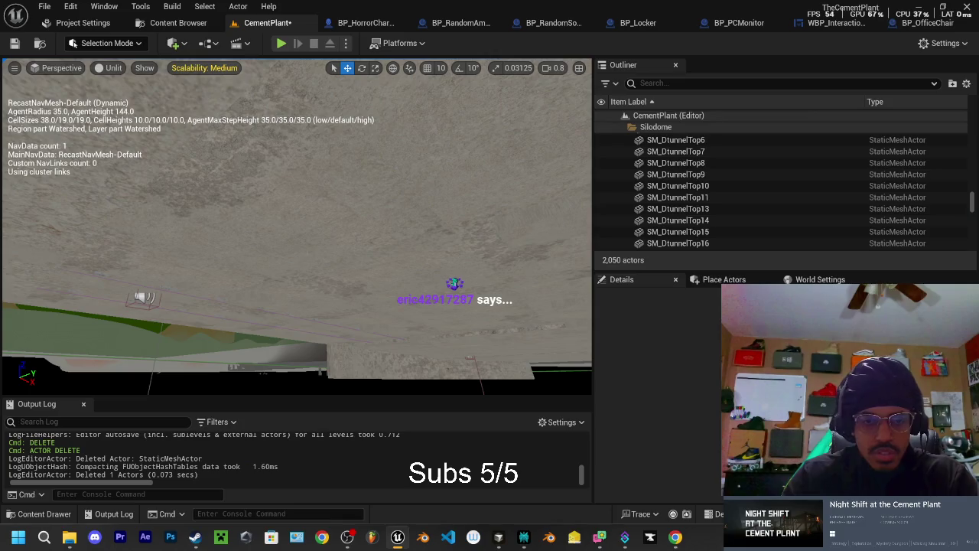
{"action": "scroll", "coordinate": [297, 230], "scroll_direction": "down", "scroll_amount": 3}
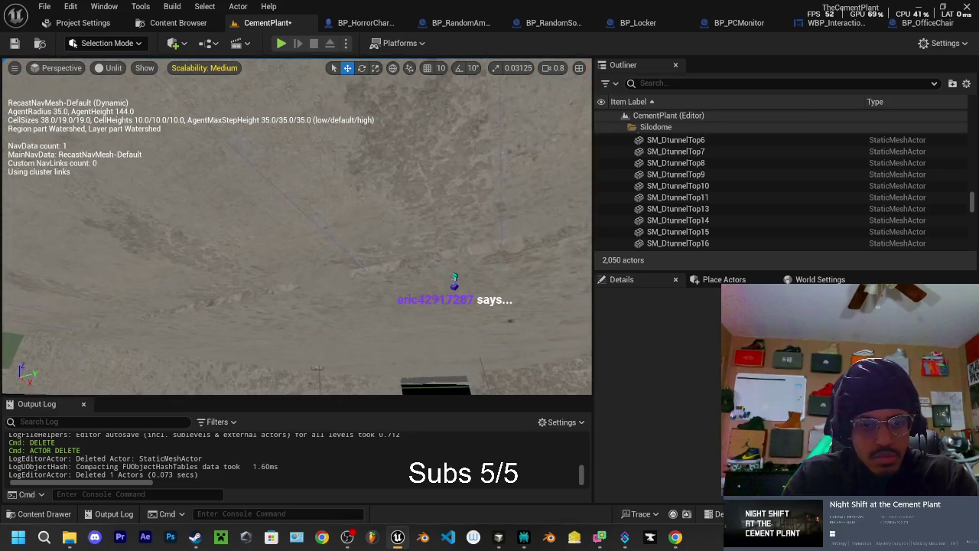
{"action": "left_click", "coordinate": [348, 301]}
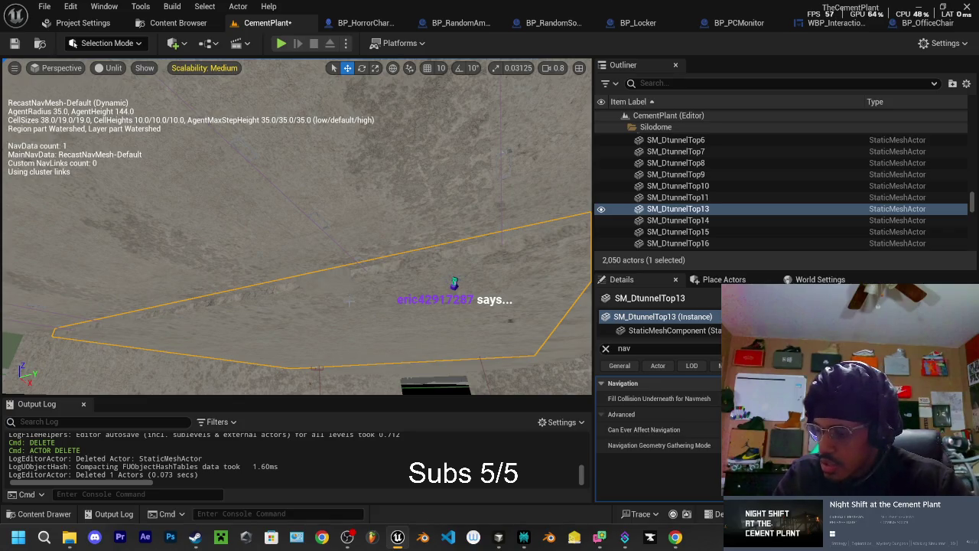
{"action": "key", "text": "Delete"}
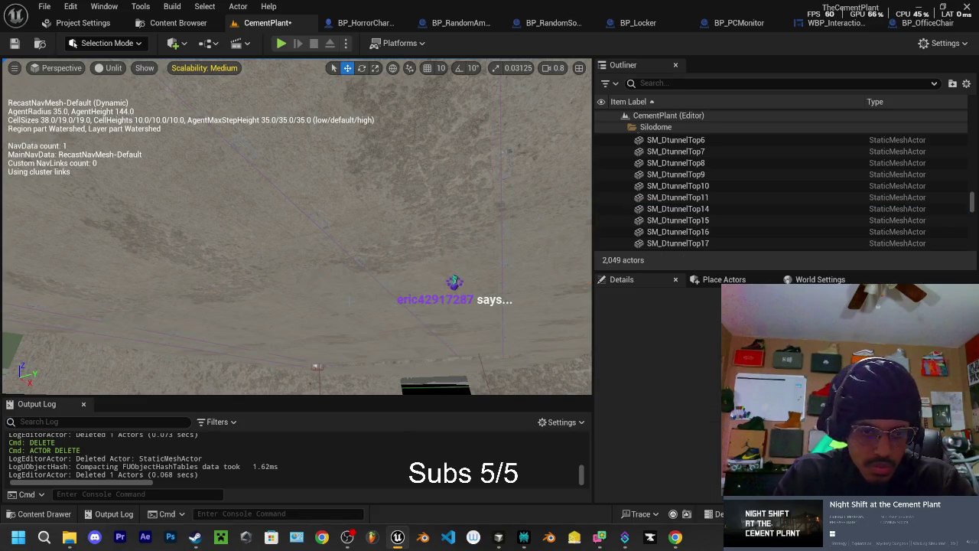
Step: Bring up the Social Stream chat dashboard from the taskbar
{"action": "scroll", "coordinate": [296, 229], "scroll_direction": "up", "scroll_amount": 3}
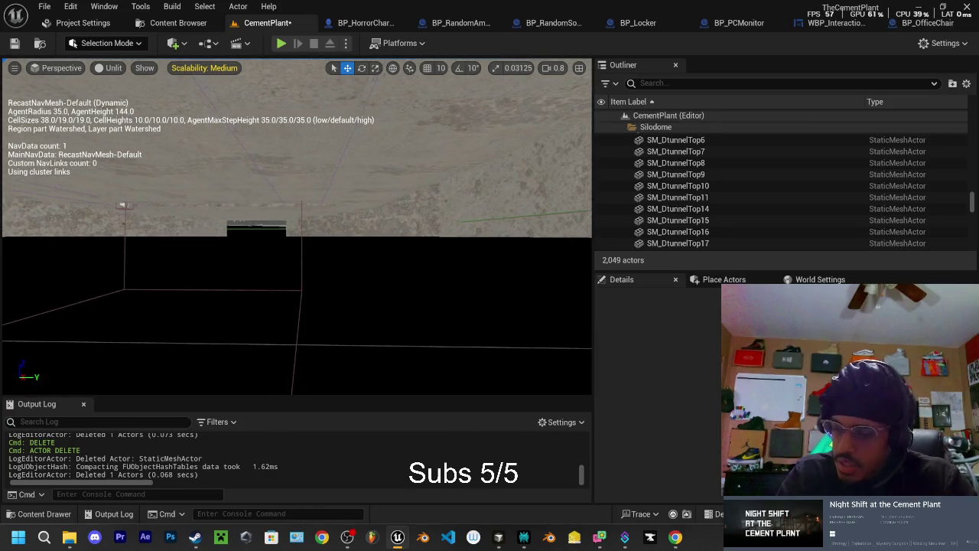
{"action": "scroll", "coordinate": [297, 229], "scroll_direction": "up", "scroll_amount": 2}
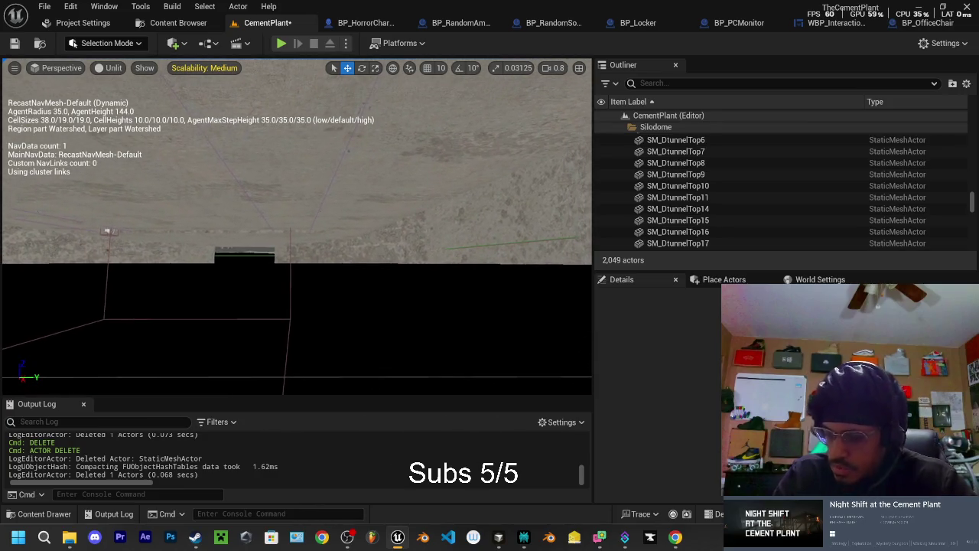
{"action": "scroll", "coordinate": [296, 229], "scroll_direction": "down", "scroll_amount": 4}
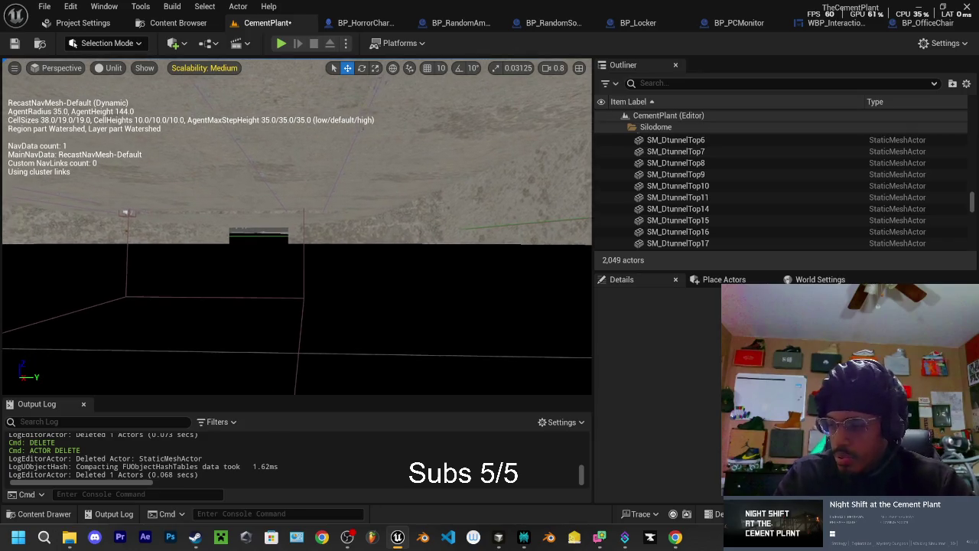
{"action": "scroll", "coordinate": [297, 229], "scroll_direction": "up", "scroll_amount": 2}
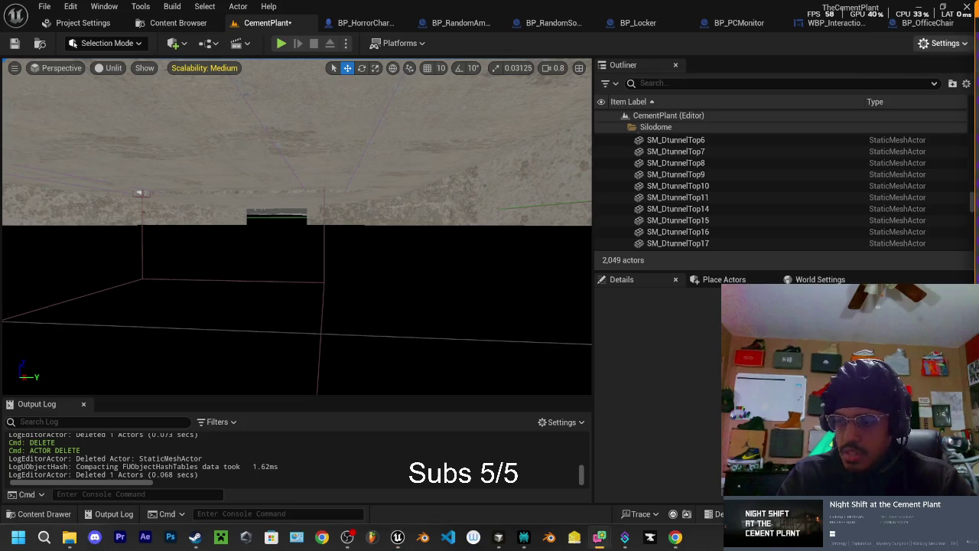
{"action": "left_click", "coordinate": [599, 537]}
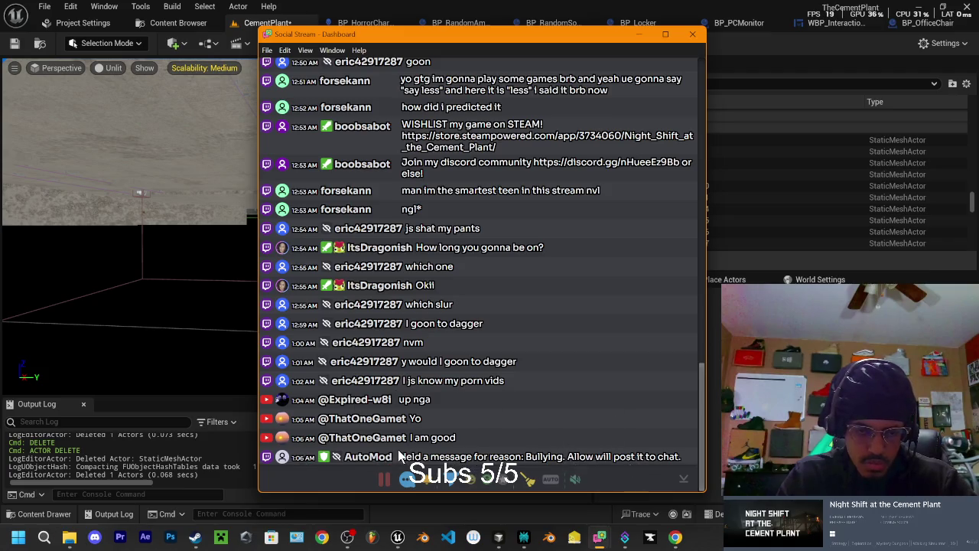
Step: Drag the Social Stream chat window off the right edge of the screen
{"action": "mouse_move", "coordinate": [455, 42]}
{"action": "left_mouse_down"}
{"action": "mouse_move", "coordinate": [754, 105]}
{"action": "mouse_move", "coordinate": [978, 105]}
{"action": "left_mouse_up"}
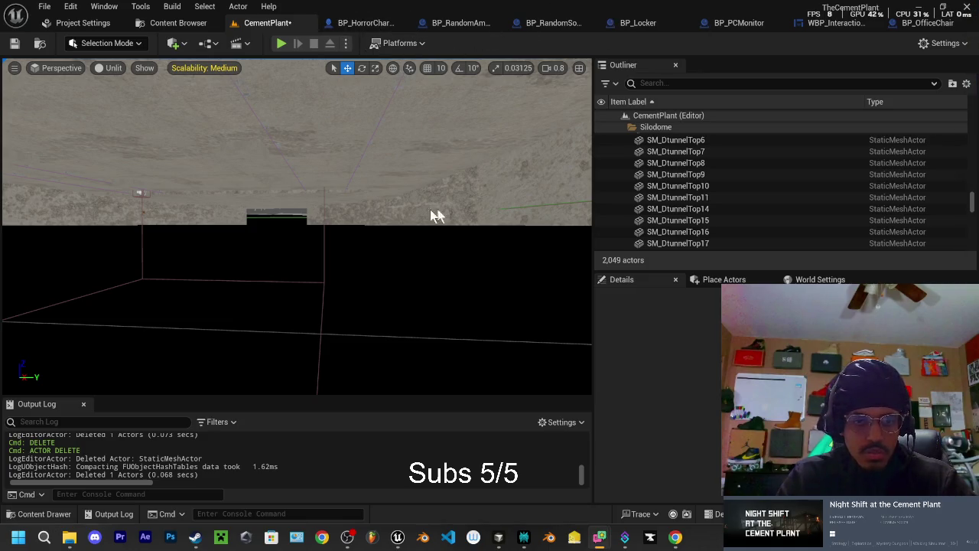
Step: Frame and delete the stray SM_DtunnelTop18 mesh
{"action": "key", "text": "p"}
{"action": "scroll", "coordinate": [430, 209], "scroll_direction": "up", "scroll_amount": 3}
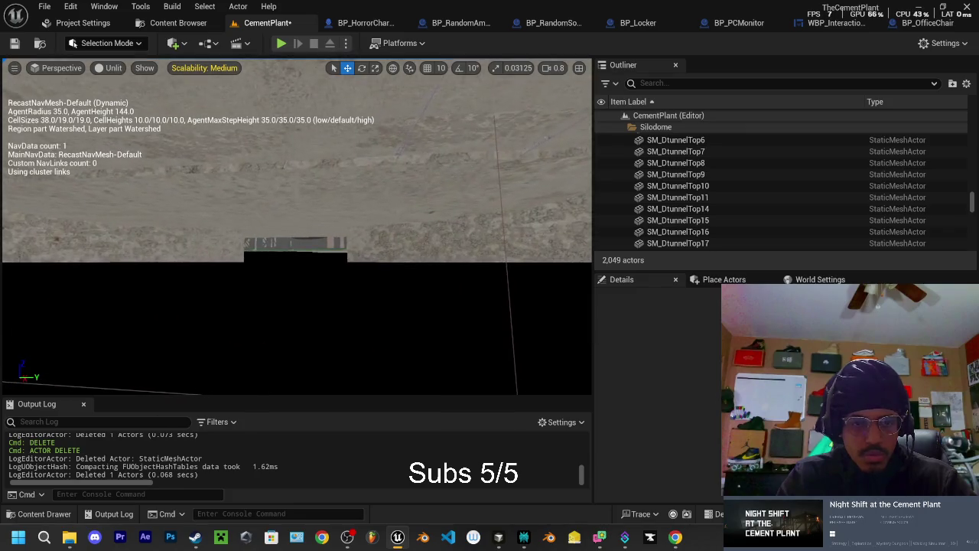
{"action": "left_click", "coordinate": [230, 382]}
{"action": "key", "text": "f"}
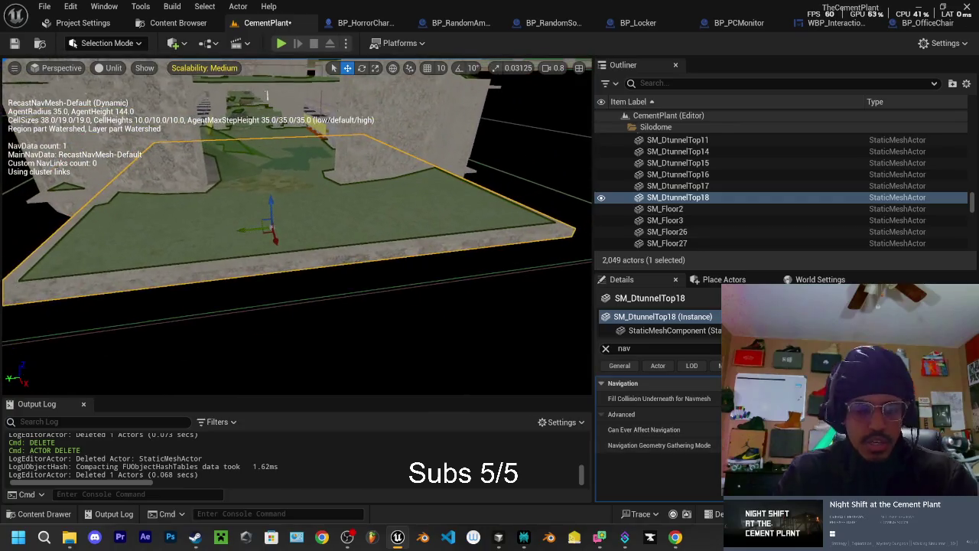
{"action": "key", "text": "Delete"}
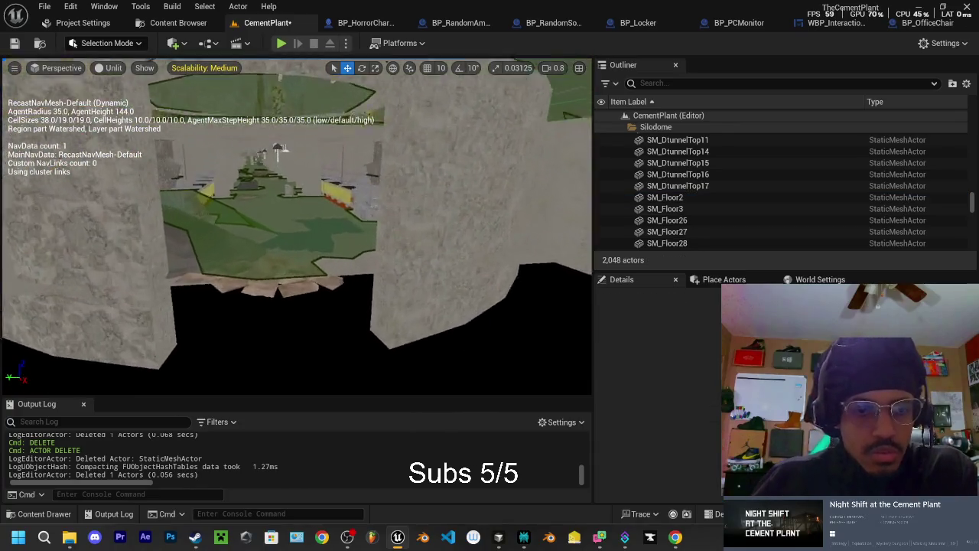
Step: Duplicate floor pieces SM_Floor160–162 and slide the copies over the walkway gap
{"action": "left_click", "coordinate": [321, 134]}
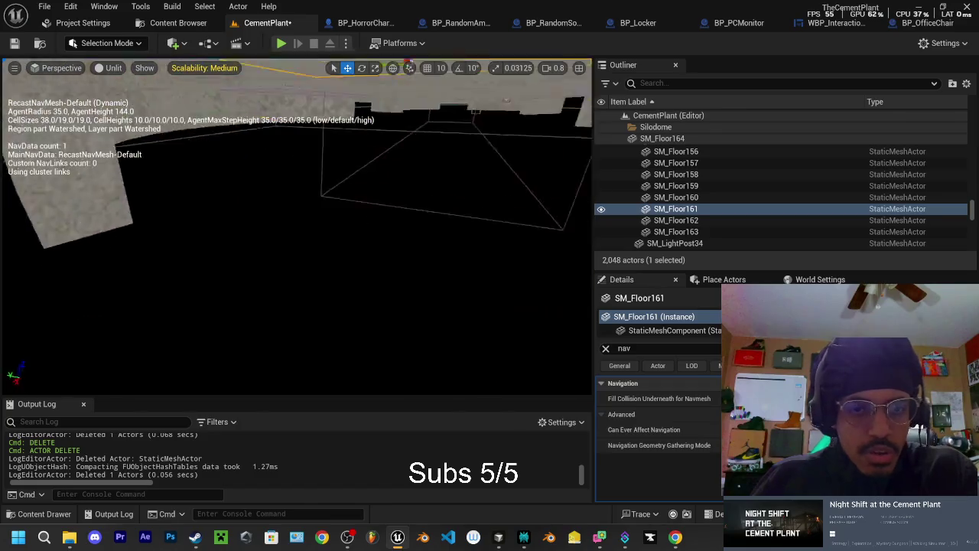
{"action": "left_click", "coordinate": [225, 176], "text": "ctrl"}
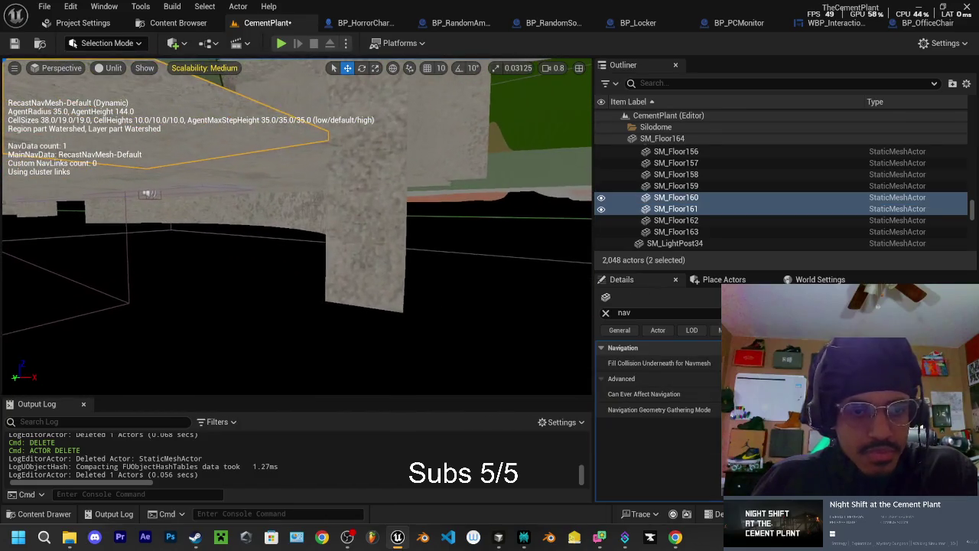
{"action": "left_click", "coordinate": [298, 163], "text": "ctrl"}
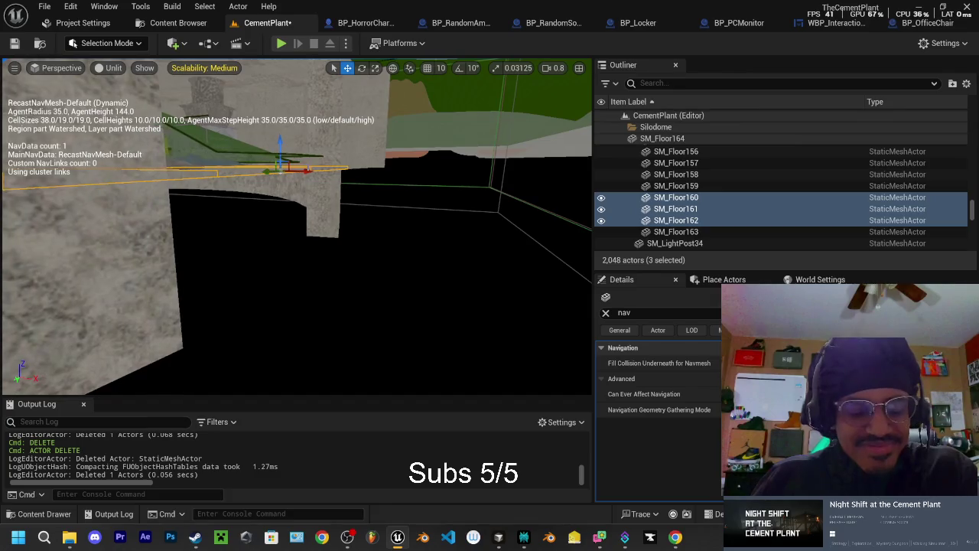
{"action": "key", "text": "ctrl+d"}
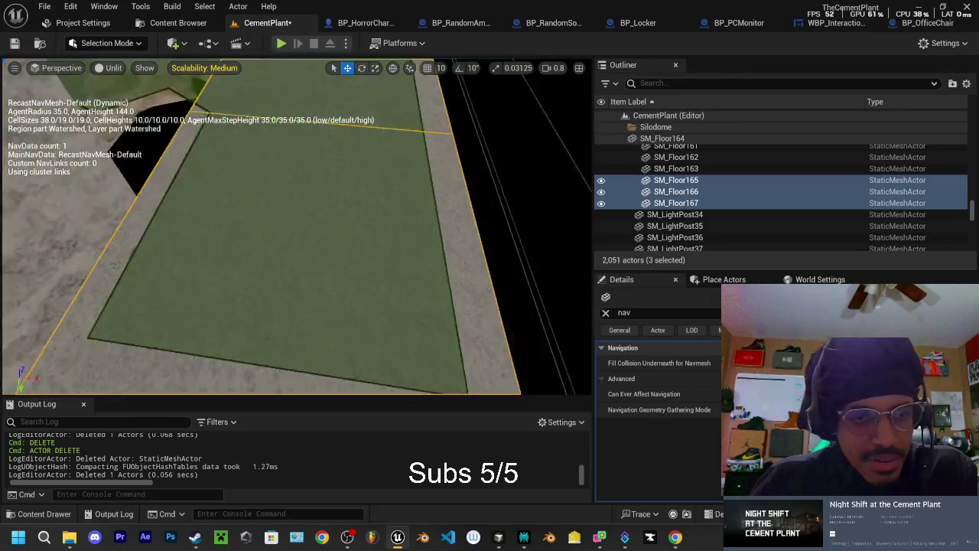
{"action": "mouse_move", "coordinate": [329, 142]}
{"action": "left_mouse_down"}
{"action": "mouse_move", "coordinate": [355, 135]}
{"action": "mouse_move", "coordinate": [364, 206]}
{"action": "mouse_move", "coordinate": [411, 120]}
{"action": "left_mouse_up"}
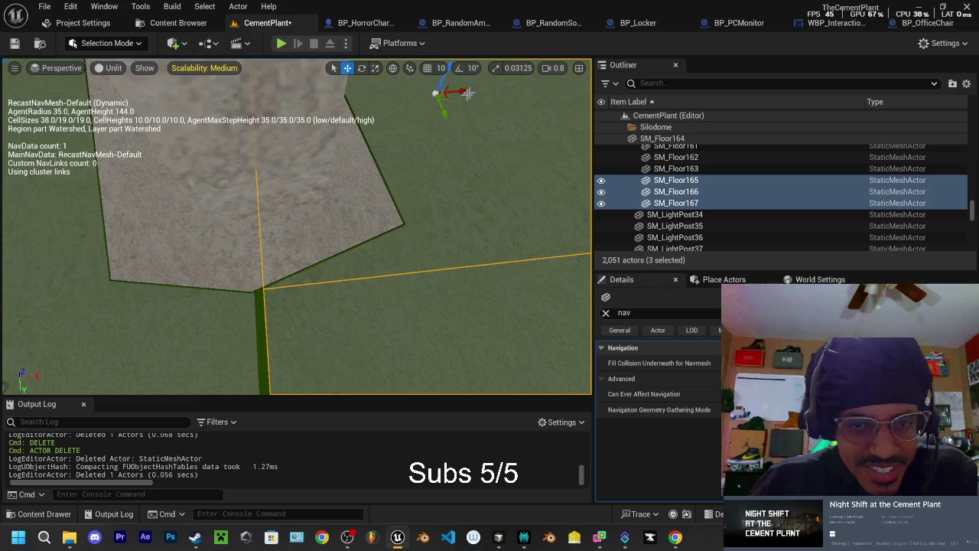
{"action": "left_click_drag", "start_coordinate": [467, 93], "coordinate": [390, 191]}
{"action": "right_click", "coordinate": [317, 115]}
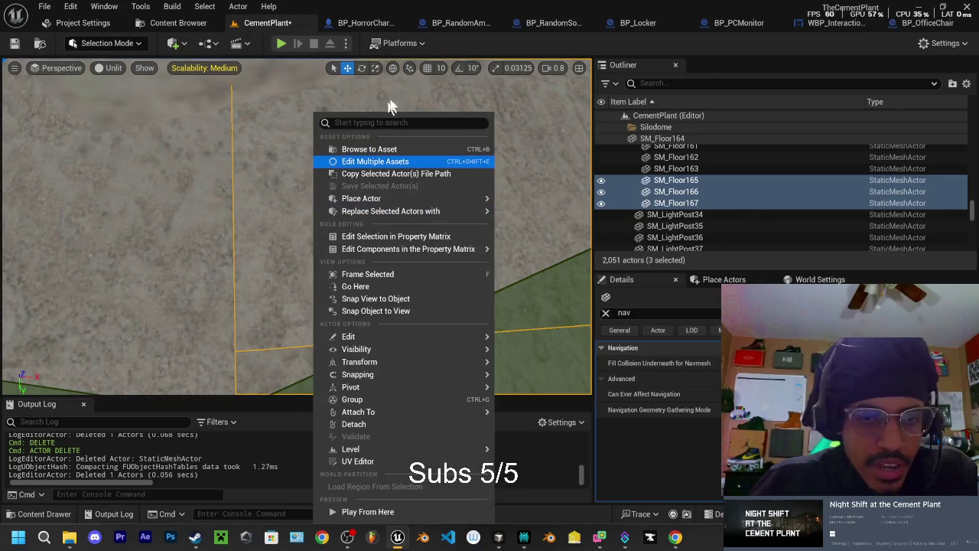
{"action": "left_click_drag", "start_coordinate": [394, 106], "coordinate": [405, 122]}
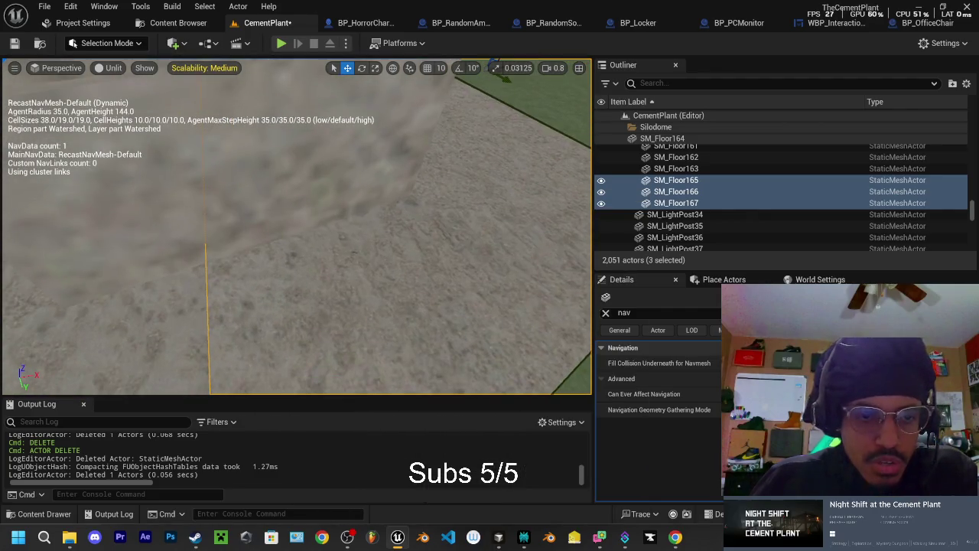
{"action": "scroll", "coordinate": [498, 128], "scroll_direction": "down", "scroll_amount": 5}
{"action": "left_click_drag", "start_coordinate": [452, 113], "coordinate": [454, 113]}
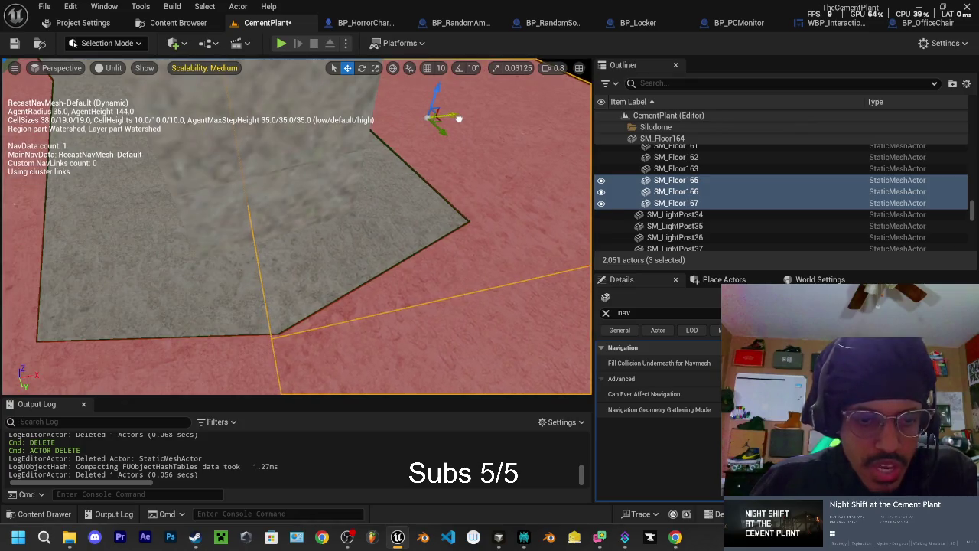
{"action": "scroll", "coordinate": [459, 119], "scroll_direction": "up", "scroll_amount": 3}
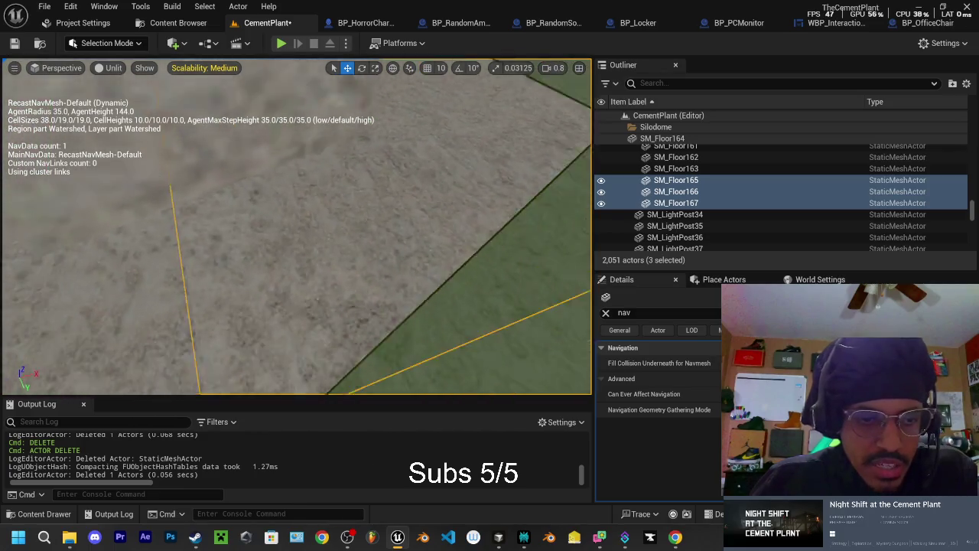
{"action": "scroll", "coordinate": [445, 162], "scroll_direction": "down", "scroll_amount": 2}
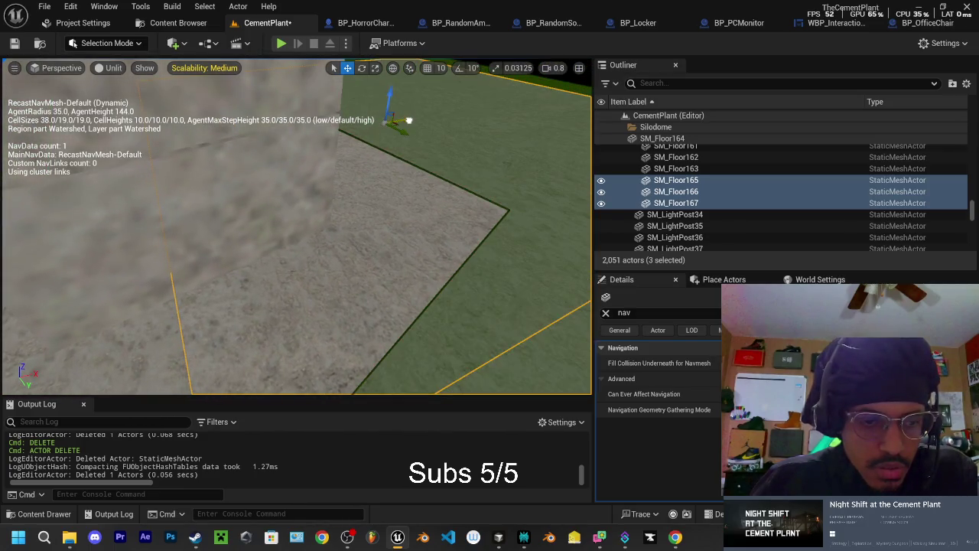
Step: Select only SM_Floor167 and zoom in and out to inspect it
{"action": "left_click", "coordinate": [329, 252]}
{"action": "scroll", "coordinate": [329, 253], "scroll_direction": "up", "scroll_amount": 3}
{"action": "scroll", "coordinate": [329, 253], "scroll_direction": "up", "scroll_amount": 3}
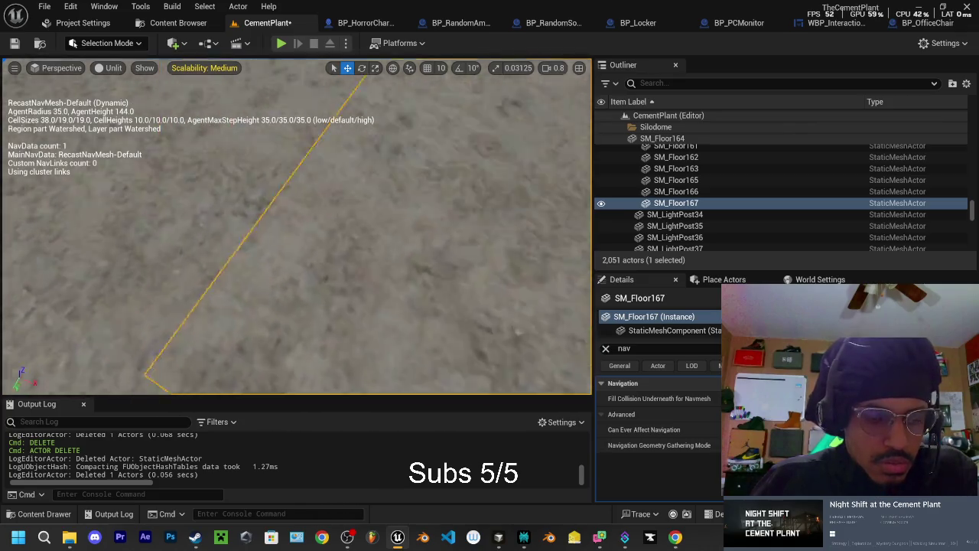
{"action": "scroll", "coordinate": [296, 227], "scroll_direction": "down", "scroll_amount": 5}
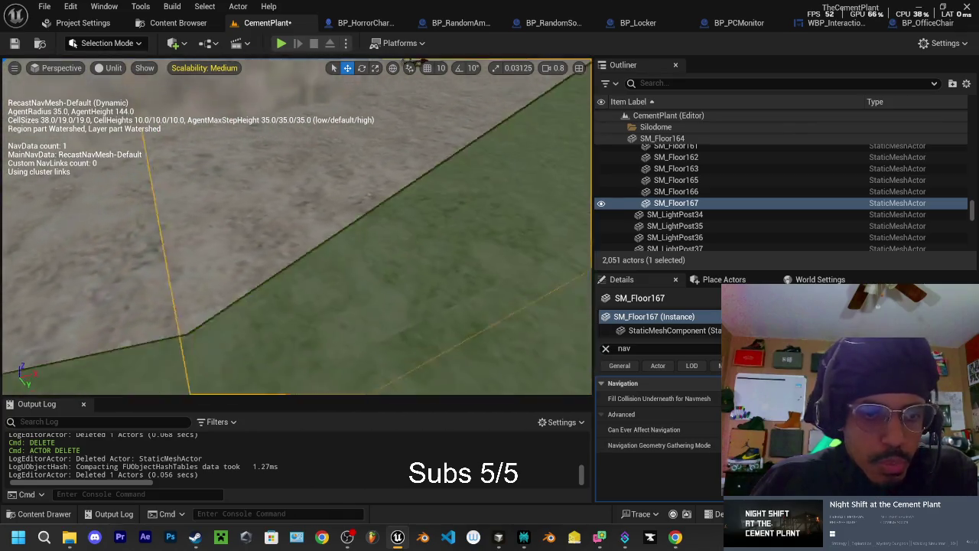
{"action": "scroll", "coordinate": [297, 227], "scroll_direction": "up", "scroll_amount": 3}
{"action": "scroll", "coordinate": [296, 226], "scroll_direction": "down", "scroll_amount": 3}
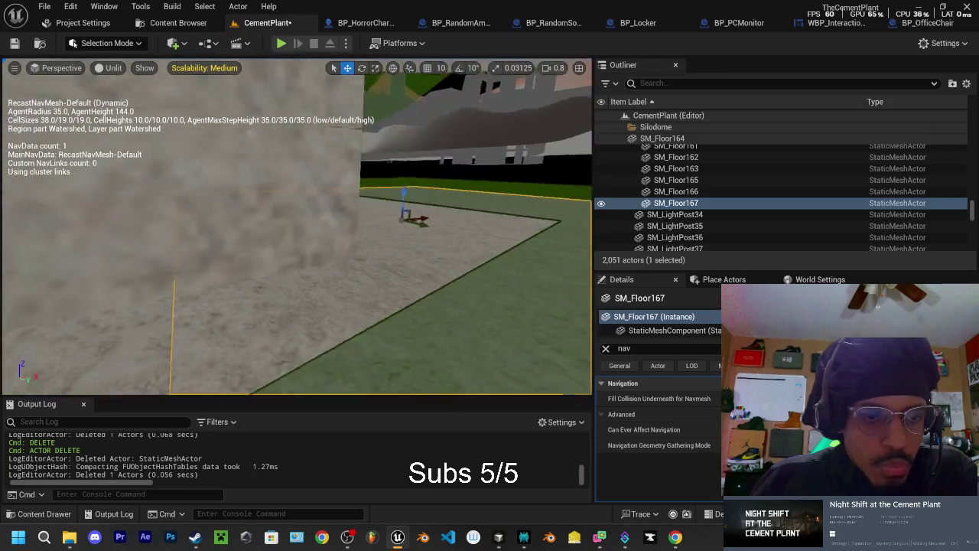
{"action": "scroll", "coordinate": [297, 227], "scroll_direction": "up", "scroll_amount": 5}
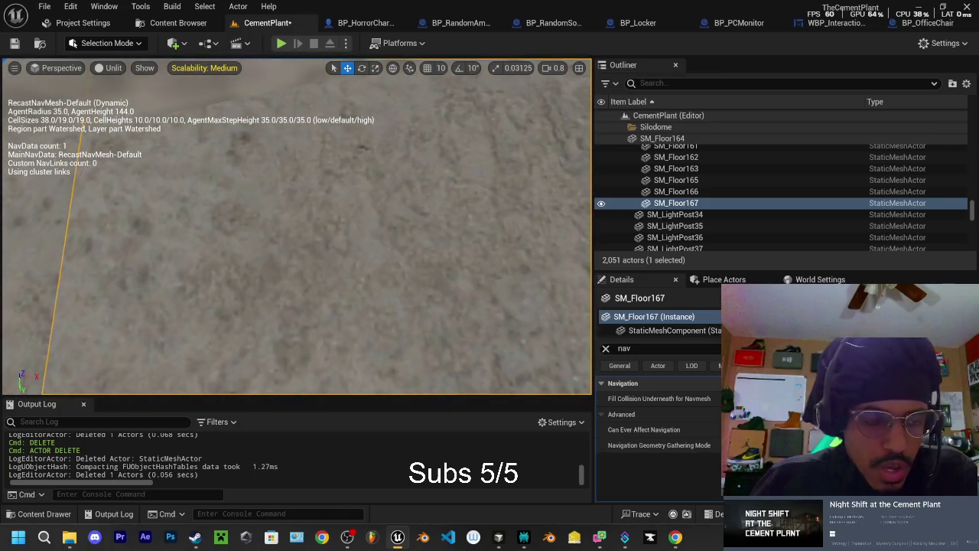
{"action": "scroll", "coordinate": [296, 226], "scroll_direction": "down", "scroll_amount": 3}
{"action": "scroll", "coordinate": [401, 122], "scroll_direction": "up", "scroll_amount": 3}
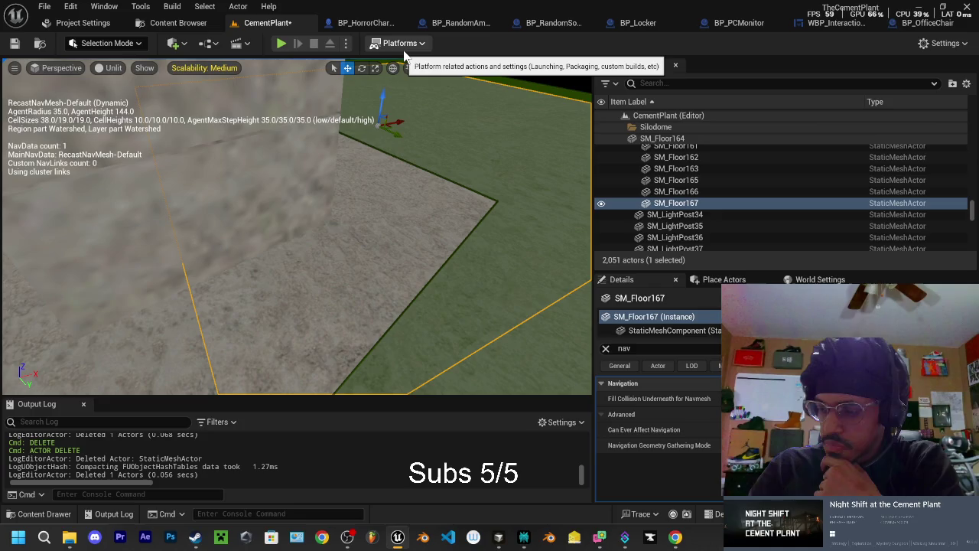
{"action": "left_click", "coordinate": [599, 537]}
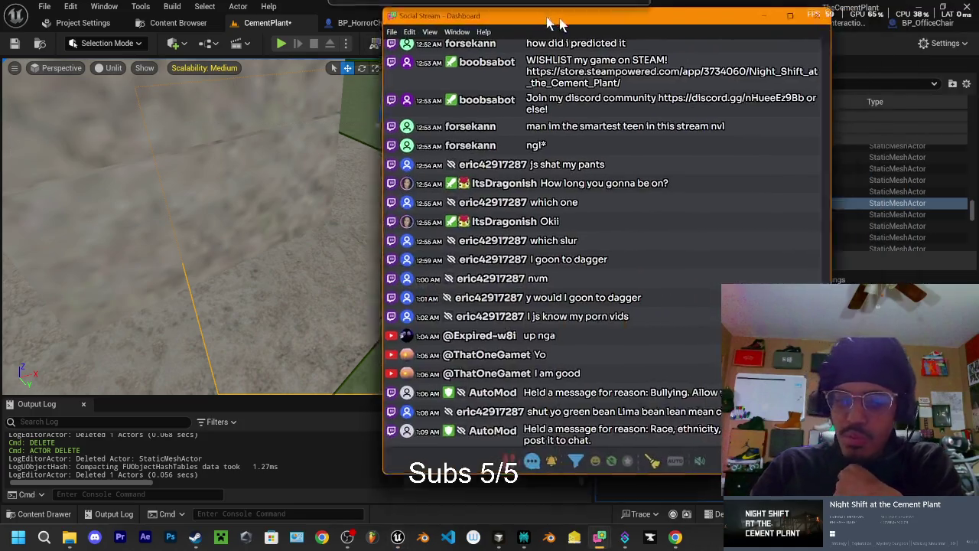
{"action": "left_click_drag", "start_coordinate": [581, 24], "coordinate": [548, 23]}
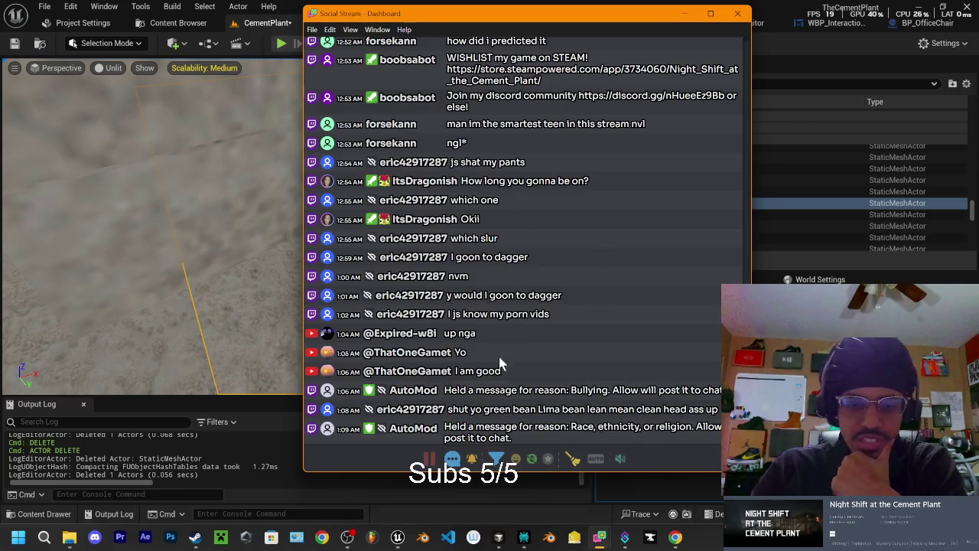
{"action": "left_click_drag", "start_coordinate": [490, 25], "coordinate": [520, 35]}
{"action": "left_click", "coordinate": [715, 24]}
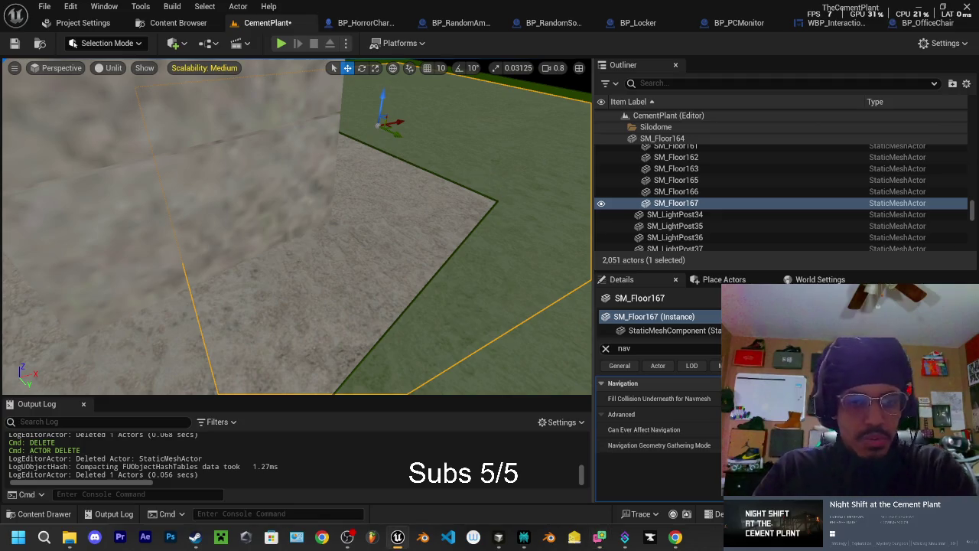
Step: Focus and orbit the view on SM_Floor167 to look down on the patched floor
{"action": "key", "text": "p"}
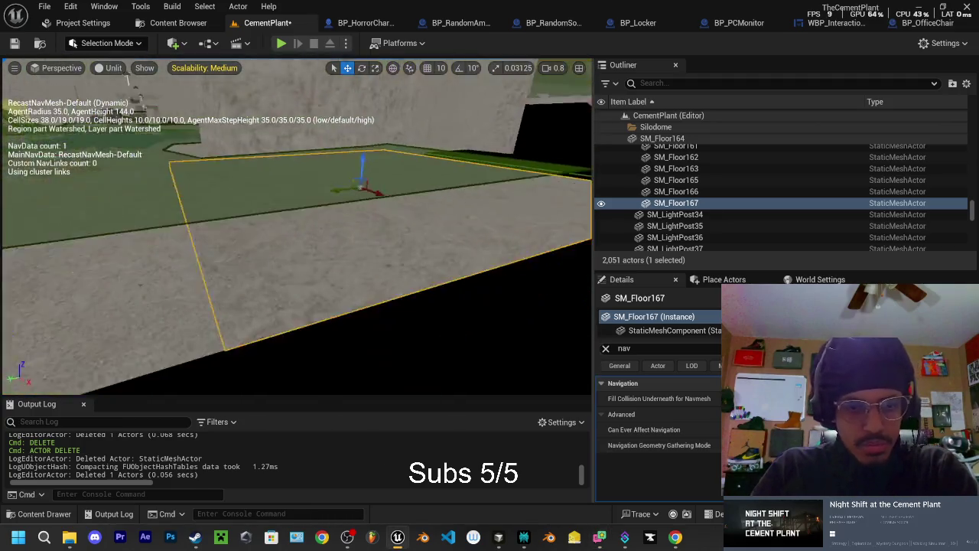
{"action": "scroll", "coordinate": [297, 230], "scroll_direction": "down", "scroll_amount": 10}
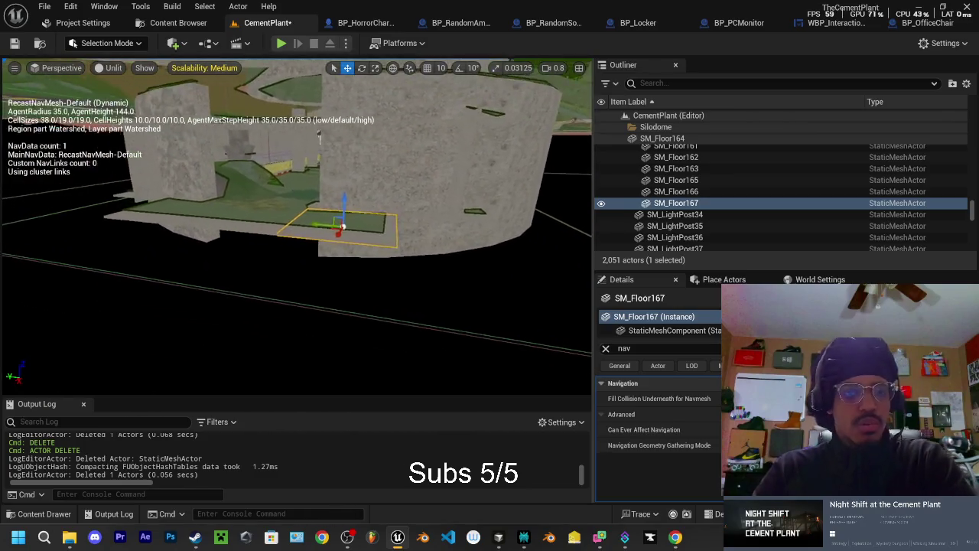
{"action": "mouse_move", "coordinate": [297, 229]}
{"action": "left_mouse_down"}
{"action": "mouse_move", "coordinate": [309, 183]}
{"action": "mouse_move", "coordinate": [296, 214]}
{"action": "left_mouse_up"}
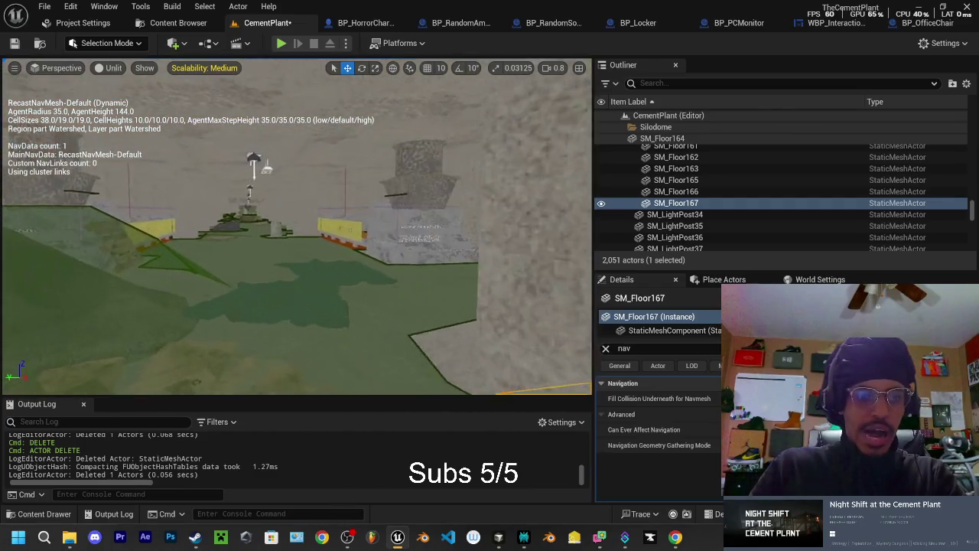
{"action": "double_click", "coordinate": [675, 203]}
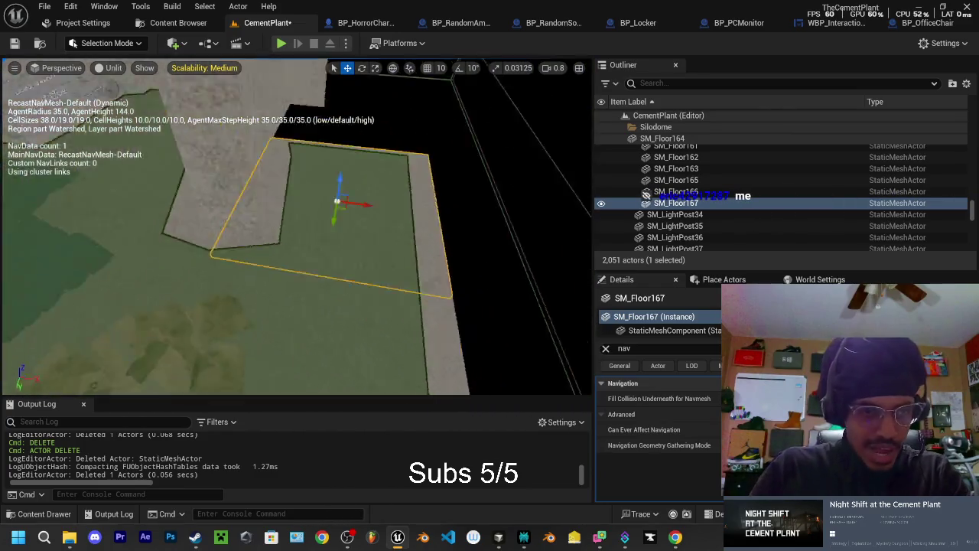
{"action": "mouse_move", "coordinate": [429, 237]}
{"action": "left_mouse_down"}
{"action": "mouse_move", "coordinate": [436, 229]}
{"action": "mouse_move", "coordinate": [428, 237]}
{"action": "left_mouse_up"}
{"action": "left_click_drag", "start_coordinate": [361, 324], "coordinate": [231, 349]}
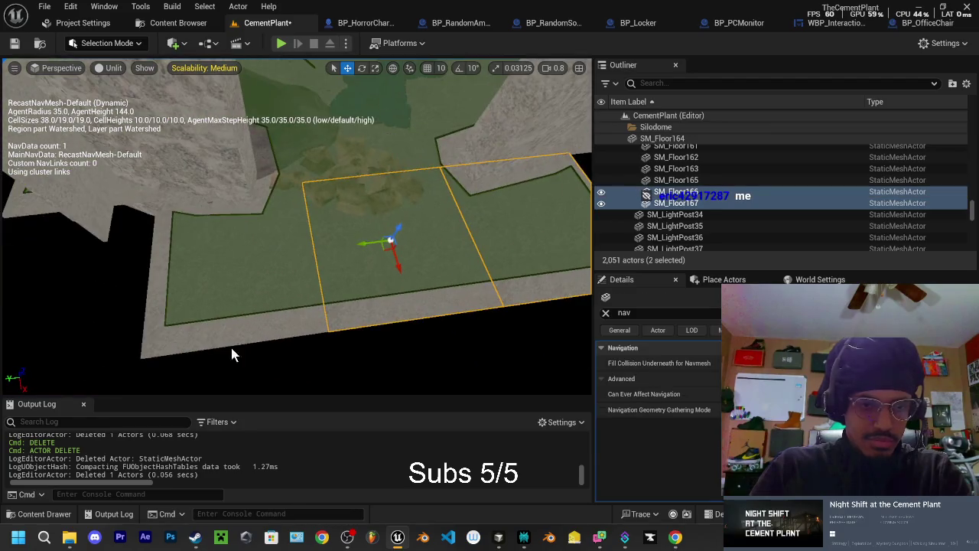
Step: Duplicate SM_Floor165–167, place the copies beside the originals, then select curved wall SM_SiloRingOpen5
{"action": "left_click", "coordinate": [140, 335]}
{"action": "left_click", "coordinate": [222, 268]}
{"action": "left_click", "coordinate": [323, 263], "text": "ctrl"}
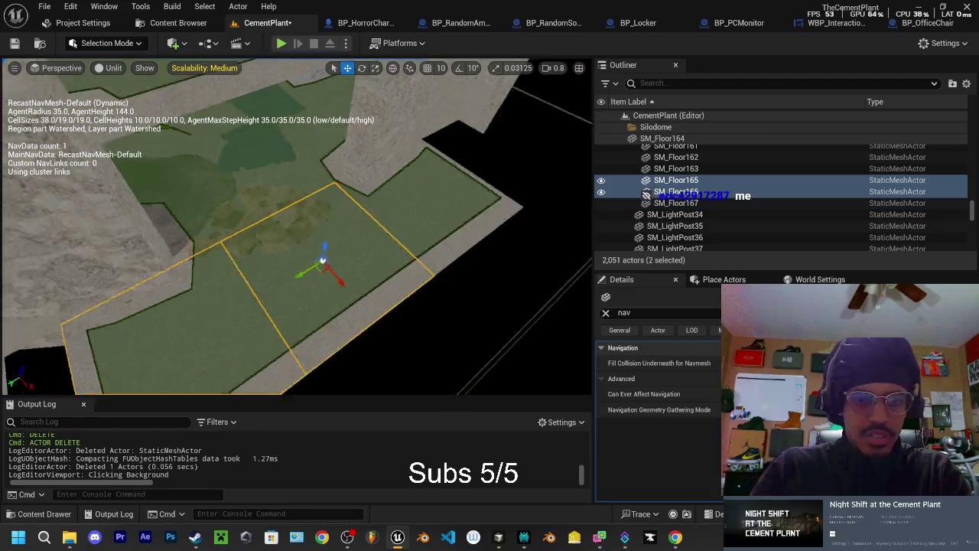
{"action": "left_click", "coordinate": [376, 226], "text": "ctrl"}
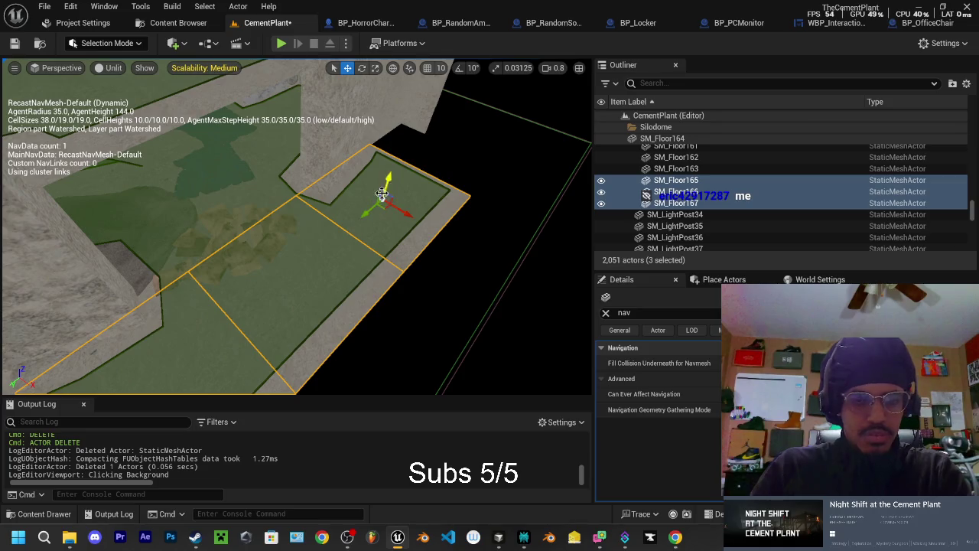
{"action": "key", "text": "ctrl+d"}
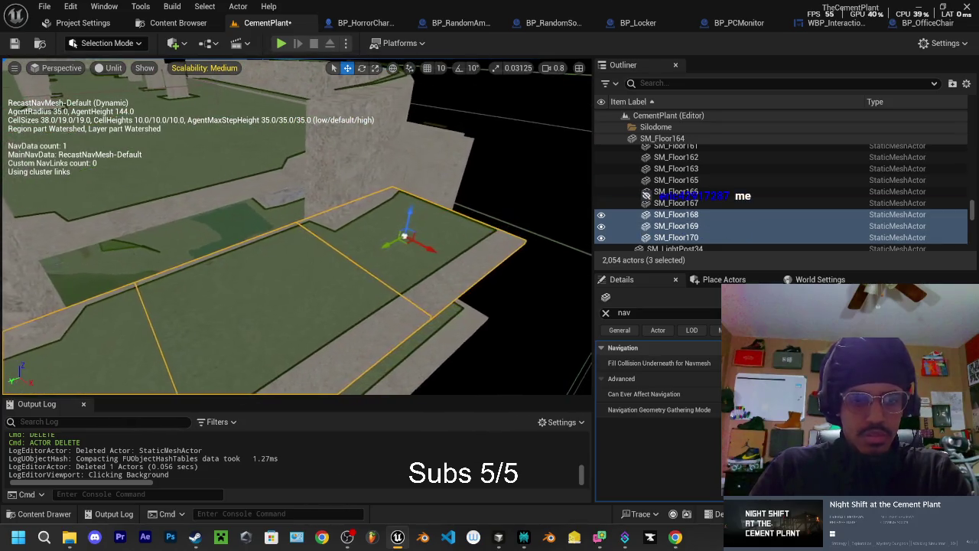
{"action": "mouse_move", "coordinate": [411, 210]}
{"action": "left_mouse_down"}
{"action": "mouse_move", "coordinate": [409, 163]}
{"action": "mouse_move", "coordinate": [459, 145]}
{"action": "mouse_move", "coordinate": [528, 157]}
{"action": "mouse_move", "coordinate": [507, 193]}
{"action": "mouse_move", "coordinate": [518, 202]}
{"action": "mouse_move", "coordinate": [512, 157]}
{"action": "mouse_move", "coordinate": [466, 157]}
{"action": "mouse_move", "coordinate": [460, 191]}
{"action": "left_mouse_up"}
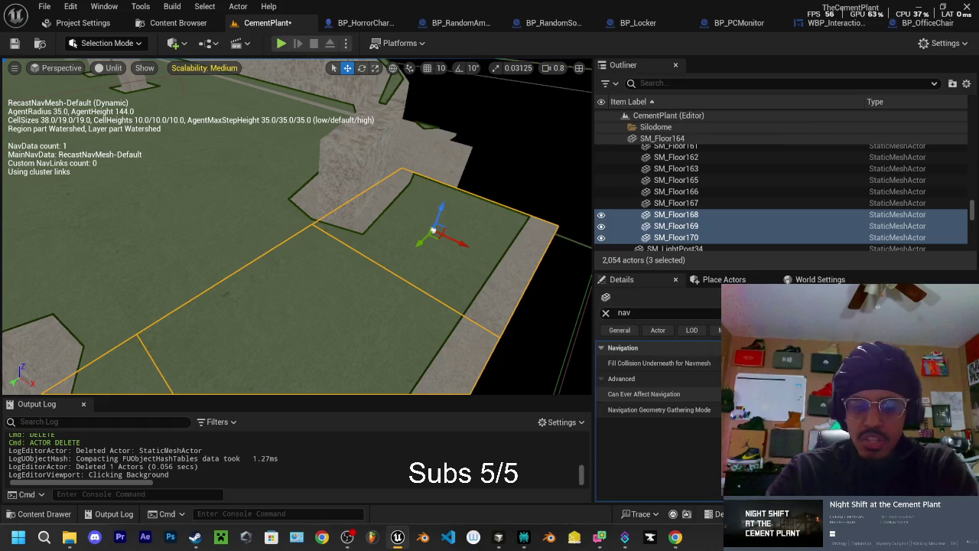
{"action": "mouse_move", "coordinate": [460, 191]}
{"action": "left_mouse_down"}
{"action": "mouse_move", "coordinate": [460, 145]}
{"action": "mouse_move", "coordinate": [337, 130]}
{"action": "left_mouse_up"}
{"action": "left_click", "coordinate": [396, 228]}
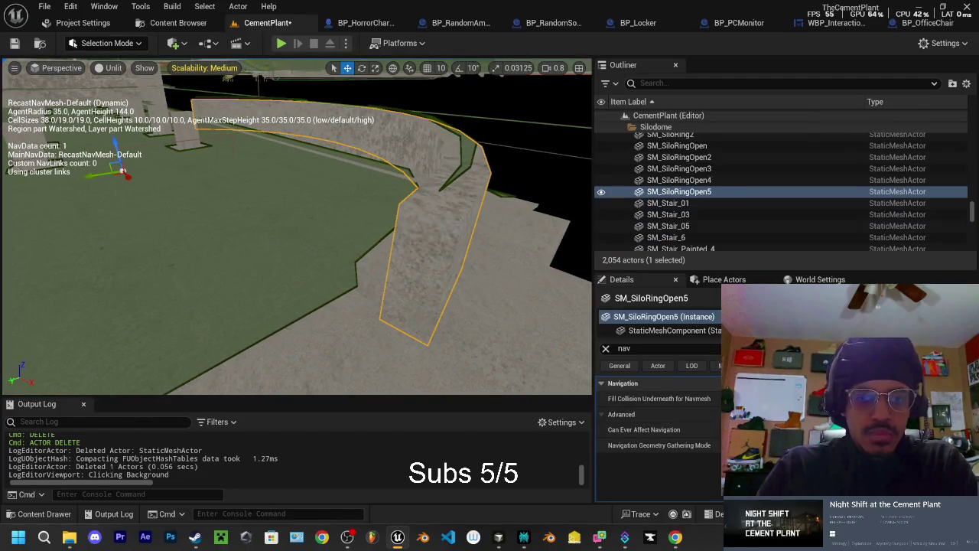
Step: Frame the curved silo wall and start selecting floor tiles SM_Floor95–97, SM_Floor89 and SM_Floor90
{"action": "key", "text": "f"}
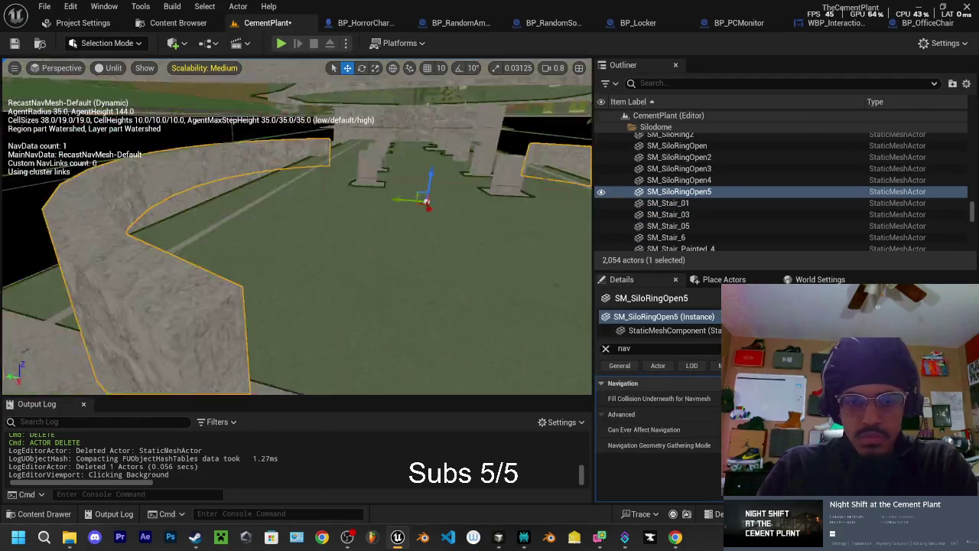
{"action": "mouse_move", "coordinate": [478, 294]}
{"action": "left_mouse_down"}
{"action": "mouse_move", "coordinate": [459, 291]}
{"action": "mouse_move", "coordinate": [477, 294]}
{"action": "left_mouse_up"}
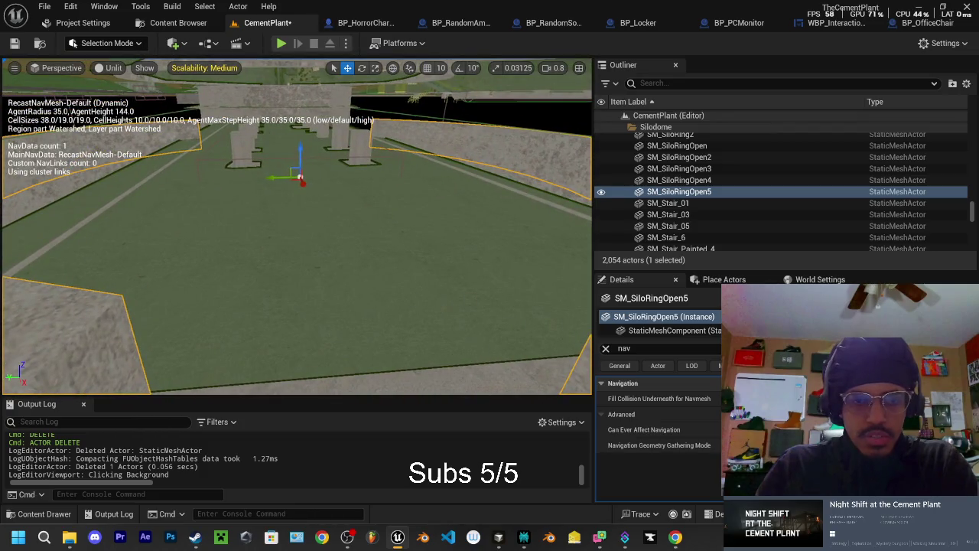
{"action": "left_click", "coordinate": [463, 306]}
{"action": "left_click", "coordinate": [528, 359], "text": "ctrl"}
{"action": "left_click", "coordinate": [220, 288], "text": "ctrl"}
{"action": "mouse_move", "coordinate": [220, 288]}
{"action": "left_mouse_down"}
{"action": "mouse_move", "coordinate": [286, 312]}
{"action": "mouse_move", "coordinate": [294, 228]}
{"action": "left_mouse_up"}
{"action": "left_click", "coordinate": [294, 229], "text": "ctrl"}
{"action": "left_click", "coordinate": [294, 229], "text": "ctrl"}
{"action": "left_click", "coordinate": [344, 252], "text": "ctrl"}
Step: Add more floor tiles to the selection, including SM_Floor79 through SM_Floor87
{"action": "mouse_move", "coordinate": [343, 252]}
{"action": "left_mouse_down"}
{"action": "mouse_move", "coordinate": [454, 277]}
{"action": "mouse_move", "coordinate": [453, 299]}
{"action": "mouse_move", "coordinate": [176, 292]}
{"action": "left_mouse_up"}
{"action": "left_click", "coordinate": [440, 277], "text": "ctrl"}
{"action": "left_click", "coordinate": [454, 257], "text": "ctrl"}
{"action": "left_click", "coordinate": [454, 298], "text": "ctrl"}
{"action": "left_click", "coordinate": [454, 298], "text": "ctrl"}
{"action": "left_click", "coordinate": [175, 292], "text": "ctrl"}
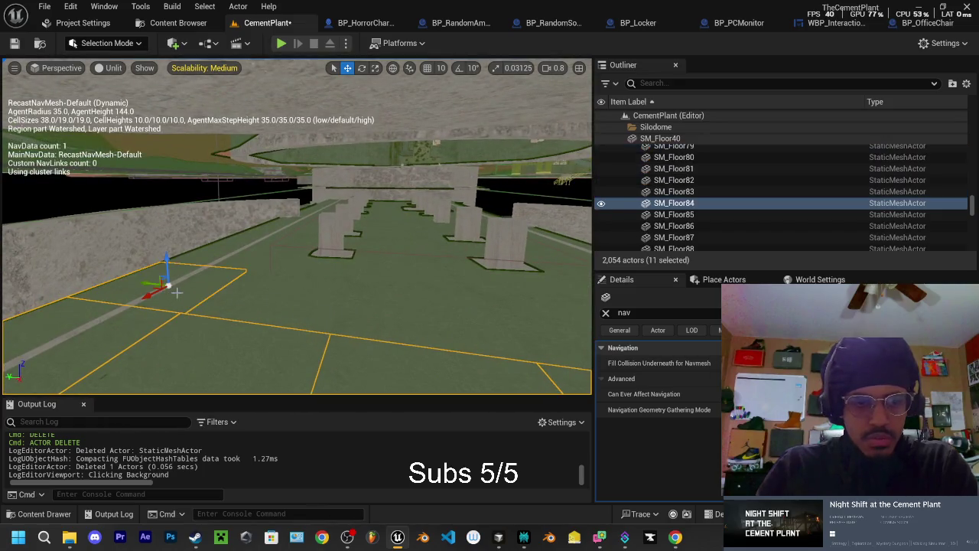
{"action": "left_click", "coordinate": [321, 306], "text": "ctrl"}
{"action": "left_click", "coordinate": [418, 309], "text": "ctrl"}
{"action": "left_click_drag", "start_coordinate": [418, 309], "coordinate": [498, 309]}
{"action": "left_click", "coordinate": [577, 302], "text": "ctrl"}
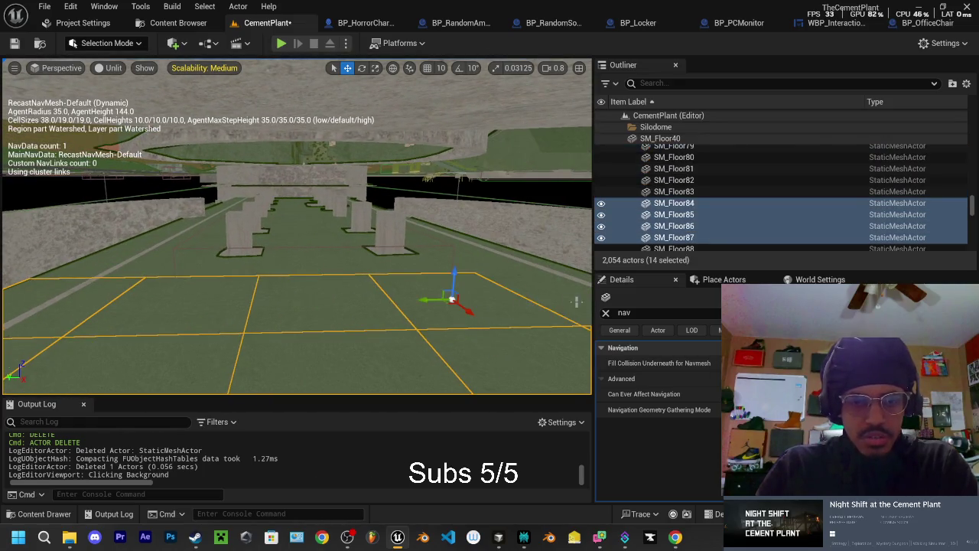
{"action": "left_click_drag", "start_coordinate": [577, 302], "coordinate": [356, 294]}
{"action": "left_click", "coordinate": [357, 294], "text": "ctrl"}
{"action": "left_click", "coordinate": [260, 303], "text": "ctrl"}
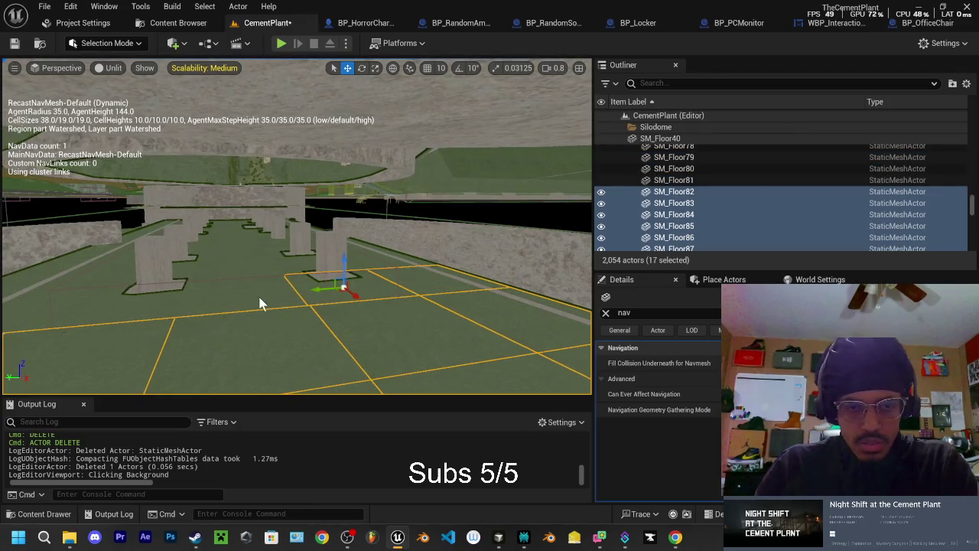
{"action": "left_click", "coordinate": [261, 304], "text": "ctrl"}
{"action": "left_click_drag", "start_coordinate": [260, 304], "coordinate": [191, 302]}
{"action": "left_click", "coordinate": [131, 300], "text": "ctrl"}
{"action": "left_click", "coordinate": [84, 299], "text": "ctrl"}
Step: Add floor tiles around the pillars, including SM_Floor70–72, SM_Floor74–75 and SM_Floor51–52
{"action": "left_click_drag", "start_coordinate": [84, 298], "coordinate": [156, 312]}
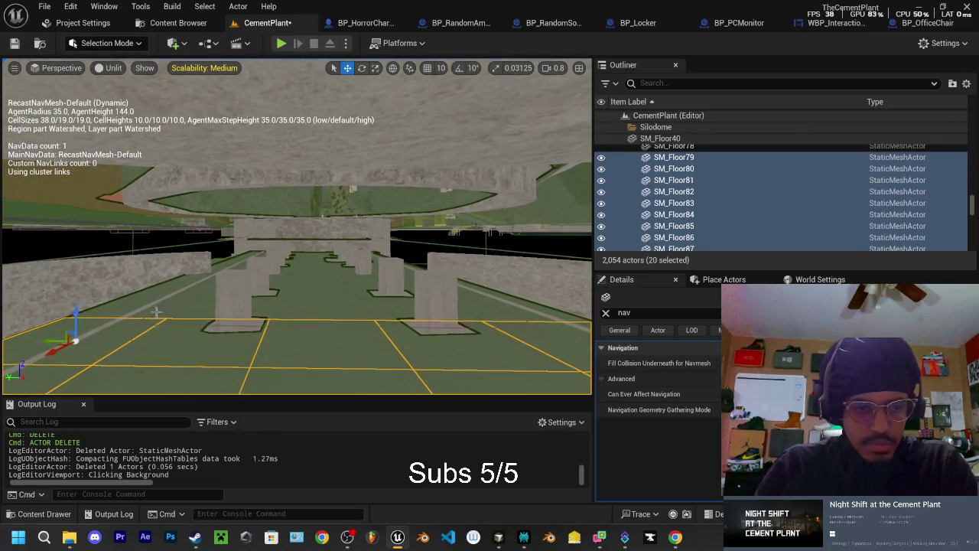
{"action": "left_click", "coordinate": [175, 311], "text": "ctrl"}
{"action": "left_click", "coordinate": [206, 314], "text": "ctrl"}
{"action": "left_click", "coordinate": [294, 319], "text": "ctrl"}
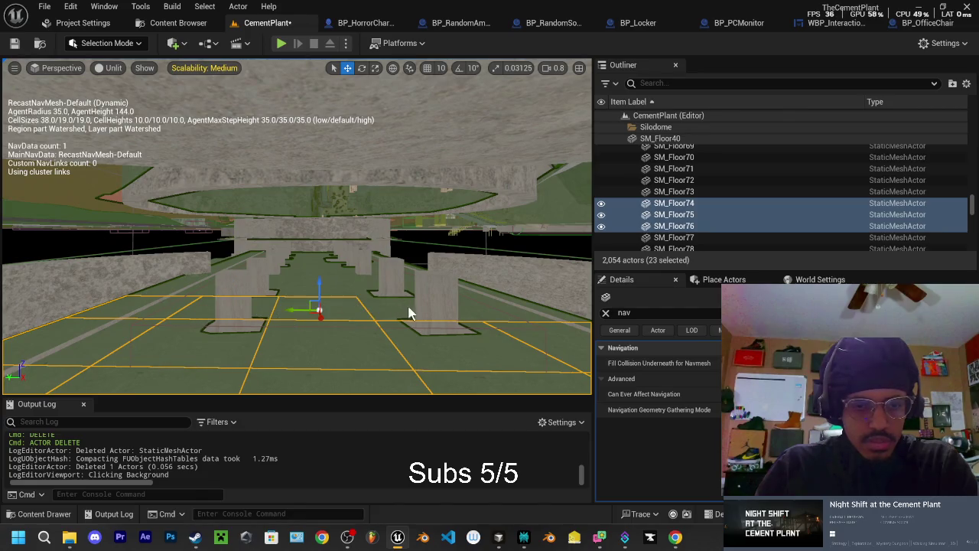
{"action": "left_click", "coordinate": [410, 309], "text": "ctrl"}
{"action": "left_click", "coordinate": [483, 311], "text": "ctrl"}
{"action": "left_click_drag", "start_coordinate": [489, 311], "coordinate": [428, 306]}
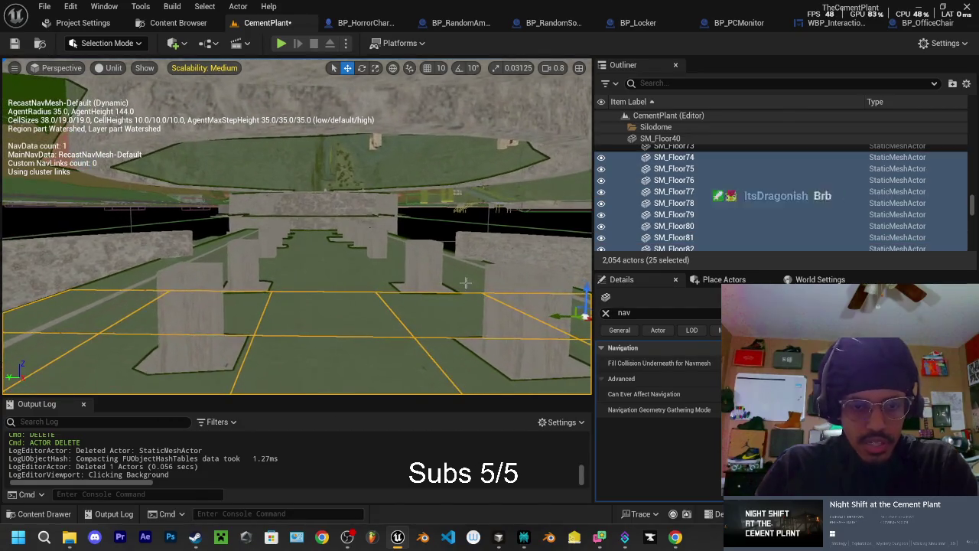
{"action": "left_click", "coordinate": [497, 285], "text": "ctrl"}
{"action": "left_click", "coordinate": [419, 285], "text": "ctrl"}
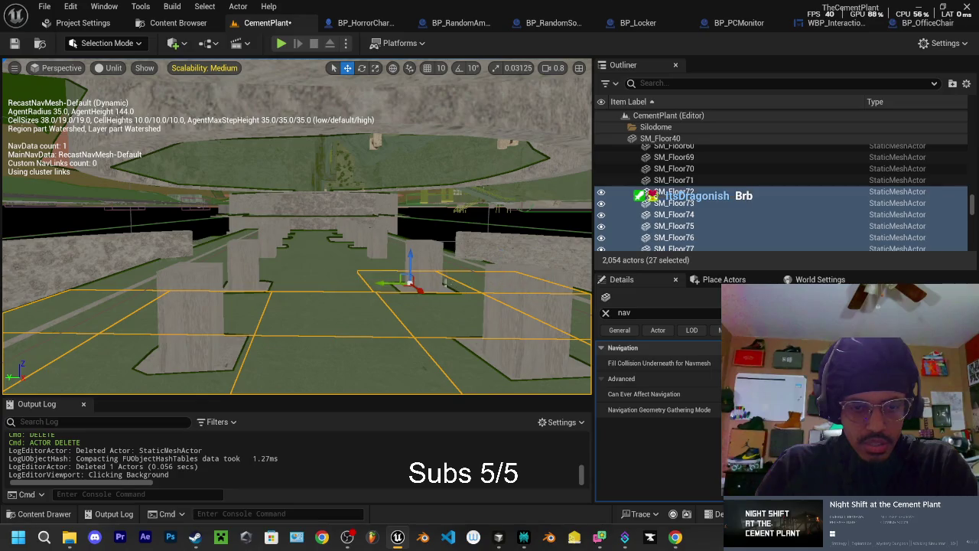
{"action": "left_click", "coordinate": [323, 289], "text": "ctrl"}
{"action": "left_click_drag", "start_coordinate": [323, 289], "coordinate": [321, 252]}
{"action": "left_click", "coordinate": [194, 331], "text": "ctrl"}
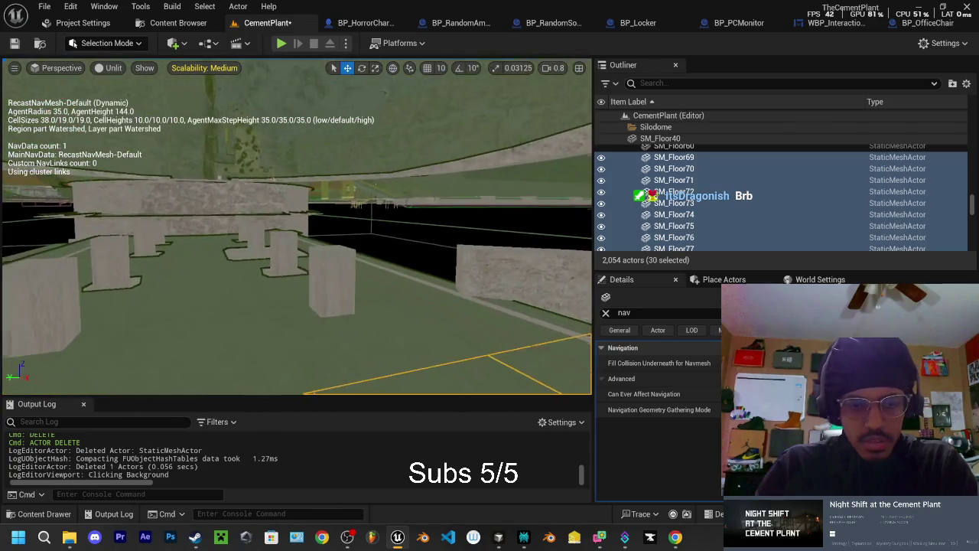
{"action": "left_click", "coordinate": [448, 345], "text": "ctrl"}
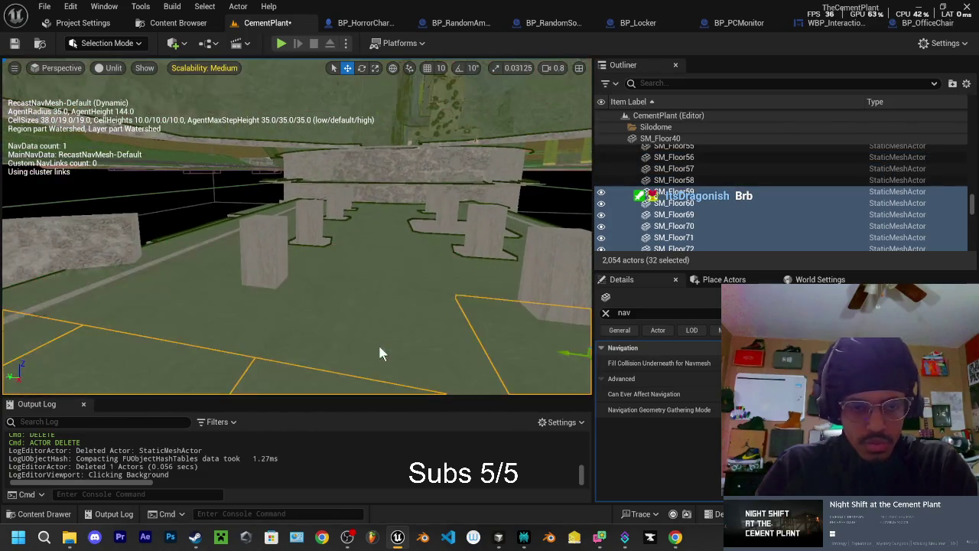
{"action": "left_click", "coordinate": [245, 323], "text": "ctrl"}
{"action": "left_click", "coordinate": [153, 306], "text": "ctrl"}
{"action": "left_click", "coordinate": [184, 264], "text": "ctrl"}
{"action": "left_click", "coordinate": [196, 268], "text": "ctrl"}
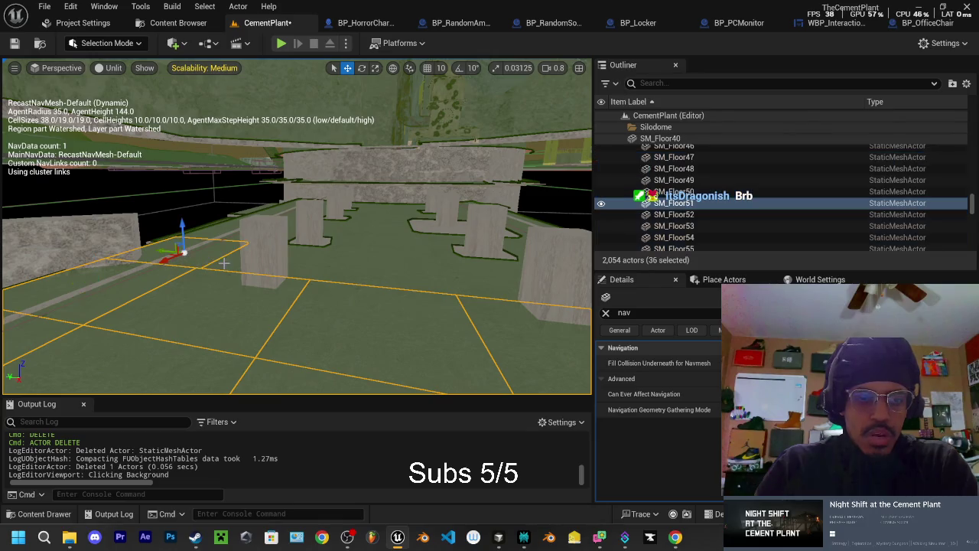
{"action": "left_click", "coordinate": [294, 268], "text": "ctrl"}
{"action": "left_click", "coordinate": [349, 277], "text": "ctrl"}
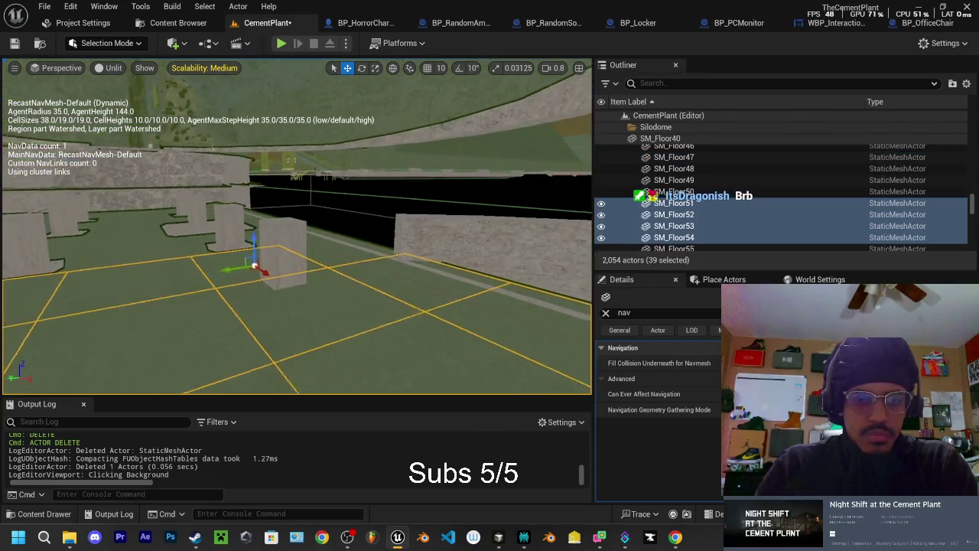
{"action": "left_click", "coordinate": [348, 277], "text": "ctrl"}
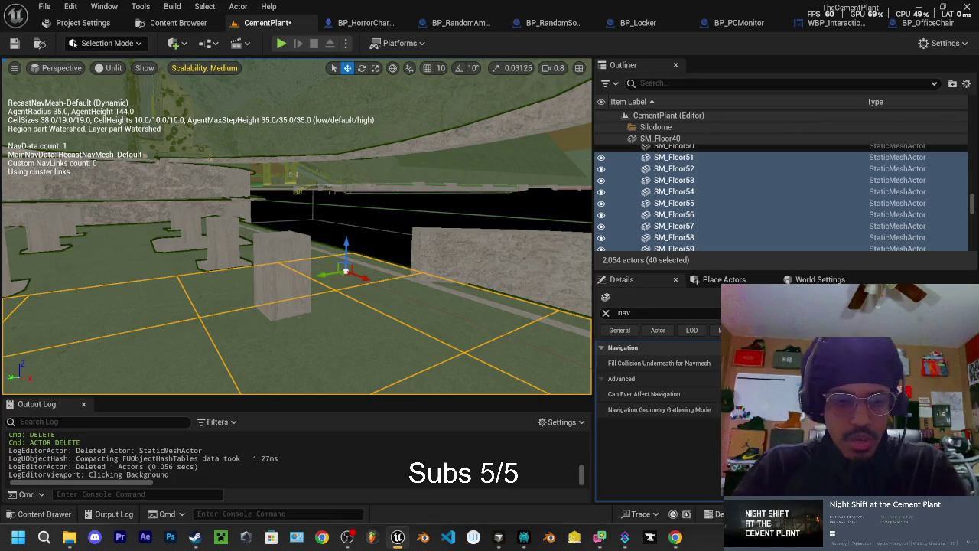
Step: Extend the selection forward with floor tiles SM_Floor36–43 and SM_Floor45–50
{"action": "left_click_drag", "start_coordinate": [262, 339], "coordinate": [476, 393]}
{"action": "left_click", "coordinate": [441, 350]}
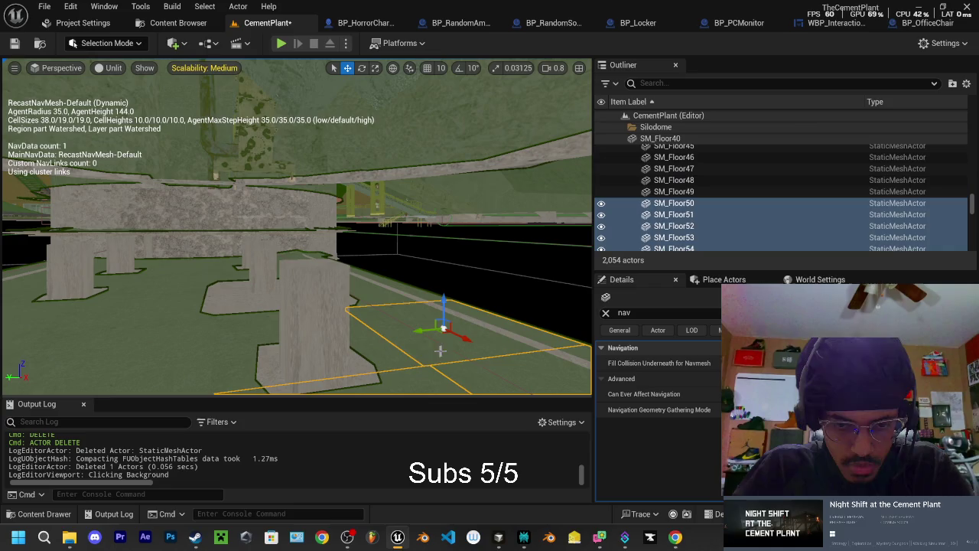
{"action": "left_click", "coordinate": [396, 355], "text": "ctrl"}
{"action": "left_click_drag", "start_coordinate": [397, 356], "coordinate": [388, 339]}
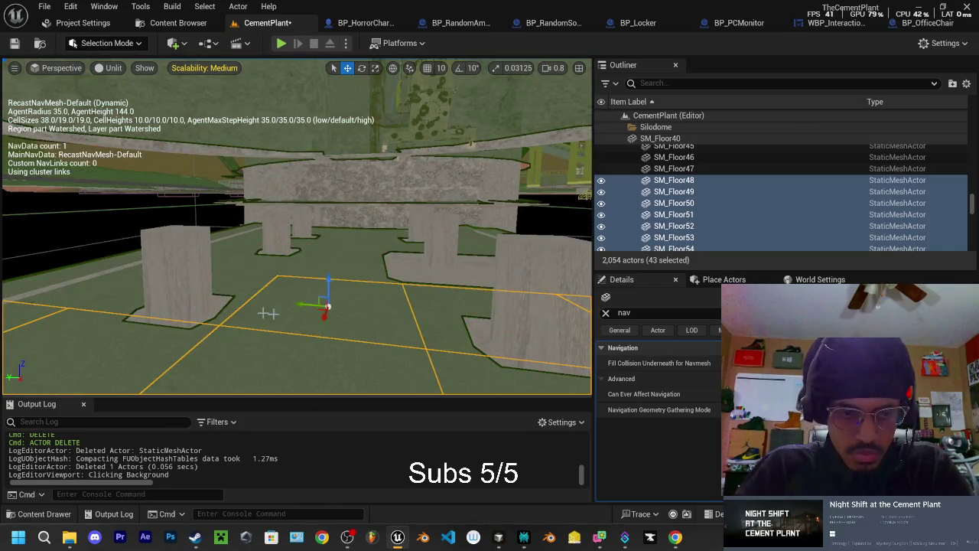
{"action": "left_click", "coordinate": [245, 294], "text": "ctrl"}
{"action": "mouse_move", "coordinate": [245, 295]}
{"action": "left_mouse_down"}
{"action": "mouse_move", "coordinate": [163, 297]}
{"action": "mouse_move", "coordinate": [181, 286]}
{"action": "mouse_move", "coordinate": [172, 267]}
{"action": "left_mouse_up"}
{"action": "left_click", "coordinate": [182, 294], "text": "ctrl"}
{"action": "left_click", "coordinate": [359, 230], "text": "ctrl"}
{"action": "mouse_move", "coordinate": [359, 229]}
{"action": "left_mouse_down"}
{"action": "mouse_move", "coordinate": [224, 272]}
{"action": "mouse_move", "coordinate": [130, 222]}
{"action": "mouse_move", "coordinate": [192, 197]}
{"action": "left_mouse_up"}
{"action": "left_click", "coordinate": [299, 254], "text": "ctrl"}
{"action": "left_click", "coordinate": [127, 219], "text": "ctrl"}
{"action": "left_click", "coordinate": [107, 195], "text": "ctrl"}
{"action": "left_click", "coordinate": [194, 199], "text": "ctrl"}
{"action": "left_click", "coordinate": [279, 225], "text": "ctrl"}
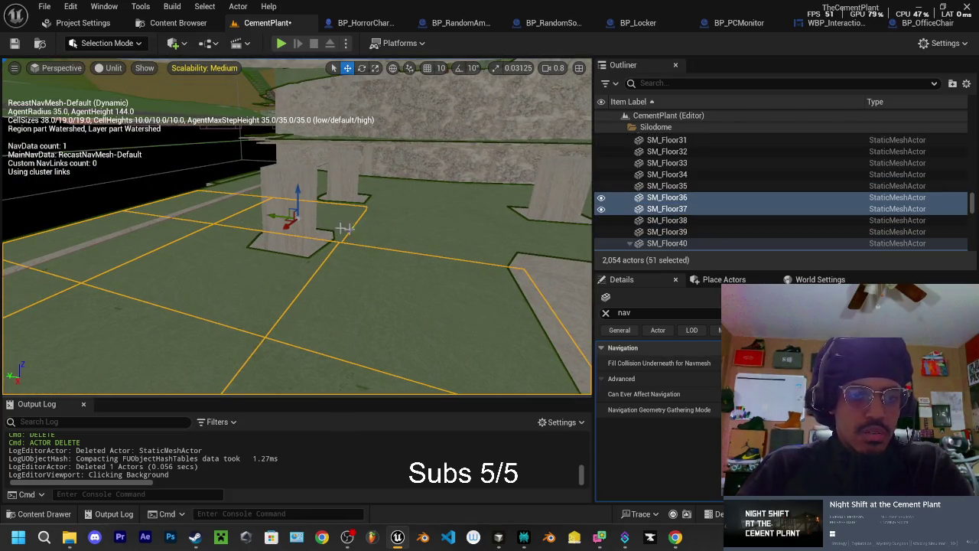
{"action": "left_click", "coordinate": [399, 234], "text": "ctrl"}
{"action": "mouse_move", "coordinate": [399, 233]}
{"action": "left_mouse_down"}
{"action": "mouse_move", "coordinate": [295, 229]}
{"action": "mouse_move", "coordinate": [282, 209]}
{"action": "left_mouse_up"}
{"action": "left_click", "coordinate": [345, 233], "text": "ctrl"}
{"action": "left_click", "coordinate": [282, 209], "text": "ctrl"}
Step: Add the remaining far and wall-side floor tiles, including SM_Floor30, completing the 66-tile selection
{"action": "left_click", "coordinate": [281, 208], "text": "ctrl"}
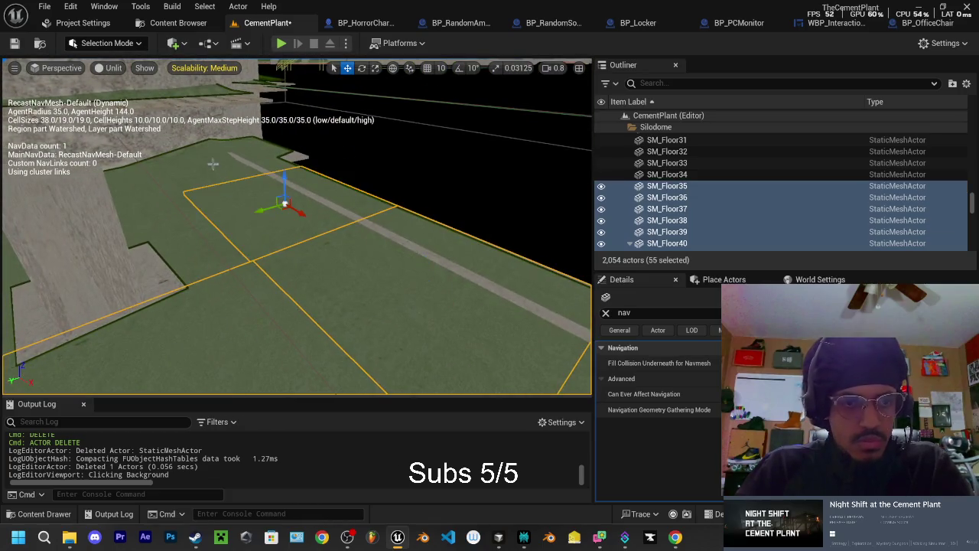
{"action": "left_click", "coordinate": [225, 160], "text": "ctrl"}
{"action": "left_click", "coordinate": [194, 179], "text": "ctrl"}
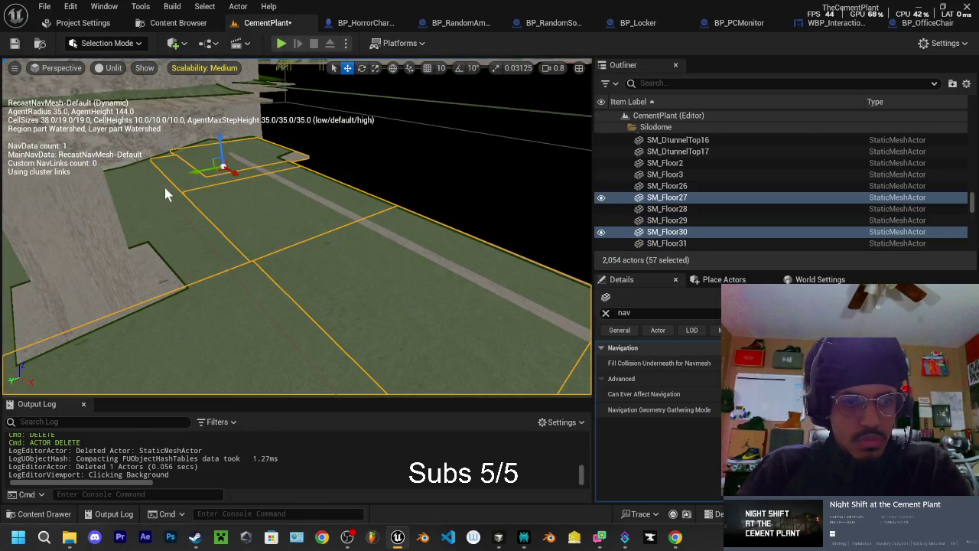
{"action": "left_click", "coordinate": [194, 236], "text": "ctrl"}
{"action": "scroll", "coordinate": [229, 199], "scroll_direction": "up", "scroll_amount": 3}
{"action": "left_click", "coordinate": [234, 187], "text": "ctrl"}
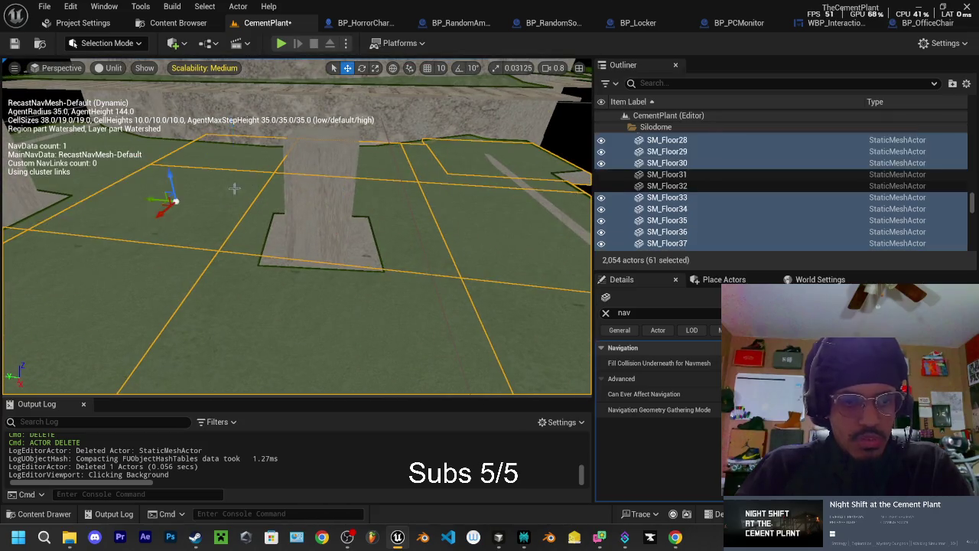
{"action": "left_click_drag", "start_coordinate": [234, 187], "coordinate": [259, 260]}
{"action": "left_click", "coordinate": [292, 277], "text": "ctrl"}
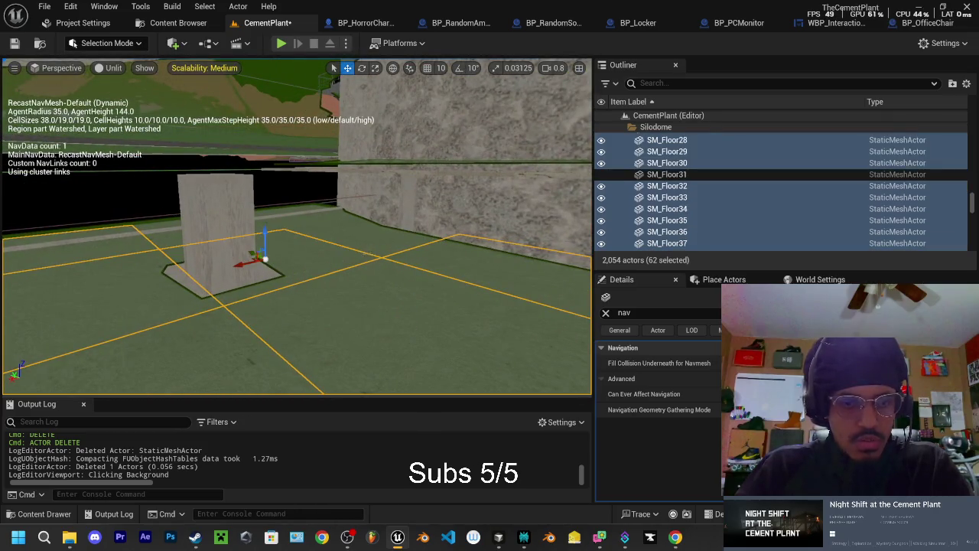
{"action": "left_click", "coordinate": [379, 251], "text": "ctrl"}
{"action": "mouse_move", "coordinate": [379, 251]}
{"action": "left_mouse_down"}
{"action": "mouse_move", "coordinate": [405, 222]}
{"action": "mouse_move", "coordinate": [375, 230]}
{"action": "left_mouse_up"}
{"action": "left_click", "coordinate": [242, 220], "text": "ctrl"}
{"action": "left_click", "coordinate": [214, 306], "text": "ctrl"}
{"action": "mouse_move", "coordinate": [150, 266]}
{"action": "left_mouse_down"}
{"action": "mouse_move", "coordinate": [331, 300]}
{"action": "mouse_move", "coordinate": [302, 264]}
{"action": "mouse_move", "coordinate": [313, 188]}
{"action": "mouse_move", "coordinate": [299, 172]}
{"action": "left_mouse_up"}
{"action": "left_click", "coordinate": [302, 285], "text": "ctrl"}
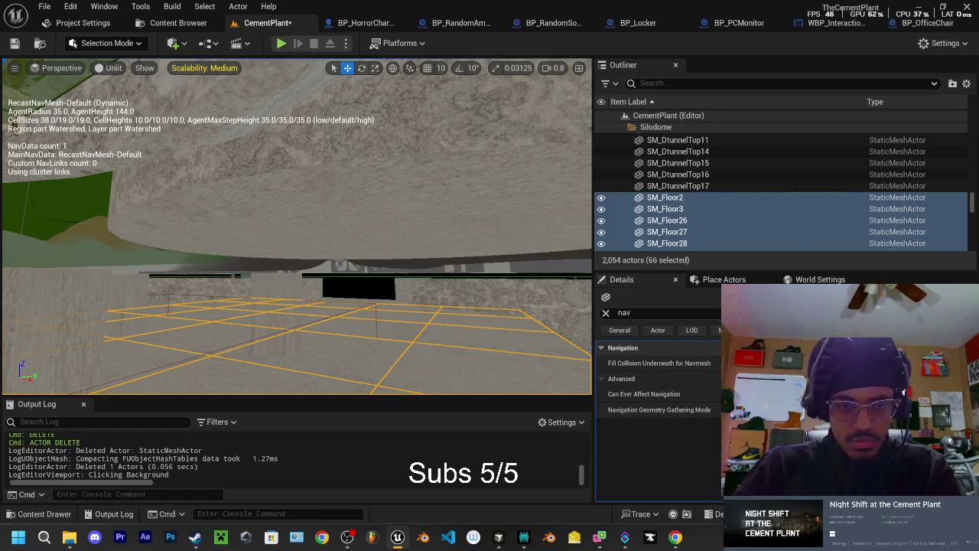
{"action": "mouse_move", "coordinate": [296, 229]}
{"action": "left_mouse_down"}
{"action": "mouse_move", "coordinate": [360, 201]}
{"action": "mouse_move", "coordinate": [375, 201]}
{"action": "mouse_move", "coordinate": [381, 219]}
{"action": "mouse_move", "coordinate": [387, 201]}
{"action": "mouse_move", "coordinate": [314, 228]}
{"action": "left_mouse_up"}
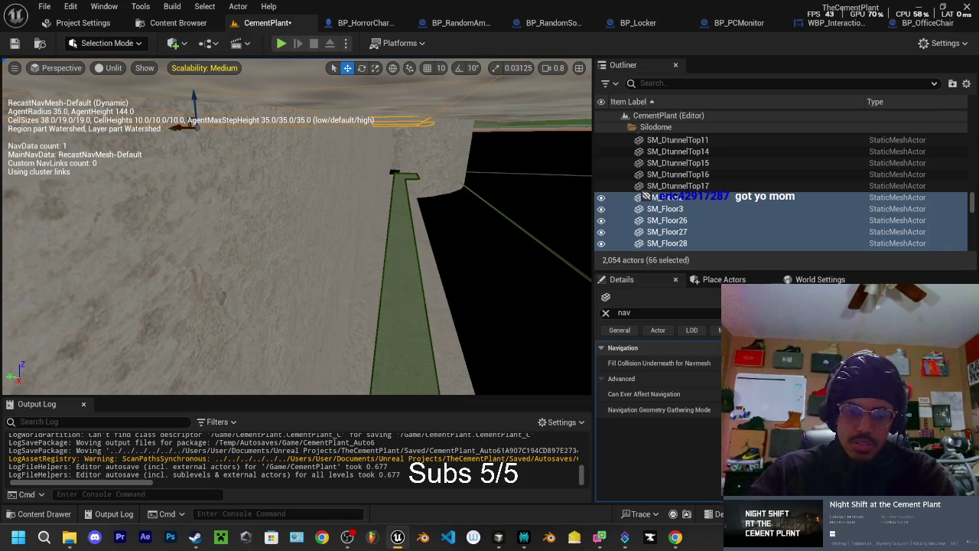
{"action": "left_click_drag", "start_coordinate": [314, 228], "coordinate": [268, 251]}
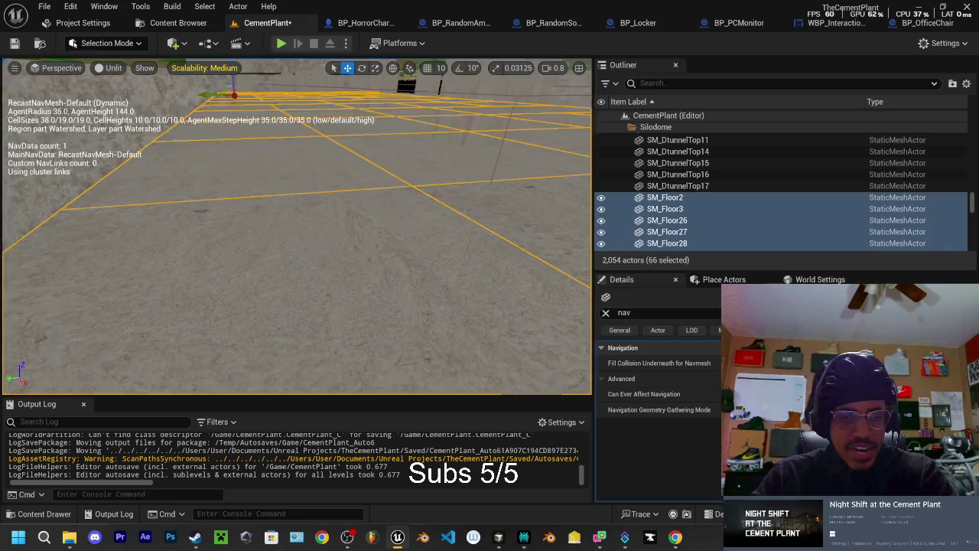
{"action": "mouse_move", "coordinate": [297, 230]}
{"action": "left_mouse_down"}
{"action": "mouse_move", "coordinate": [287, 214]}
{"action": "mouse_move", "coordinate": [295, 233]}
{"action": "mouse_move", "coordinate": [251, 230]}
{"action": "left_mouse_up"}
{"action": "left_click", "coordinate": [251, 230]}
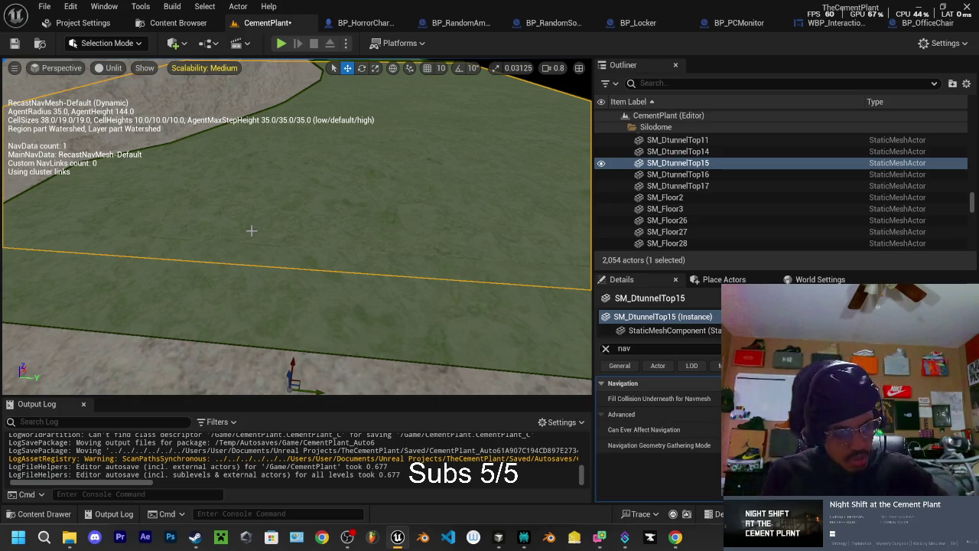
{"action": "scroll", "coordinate": [394, 194], "scroll_direction": "up", "scroll_amount": 2}
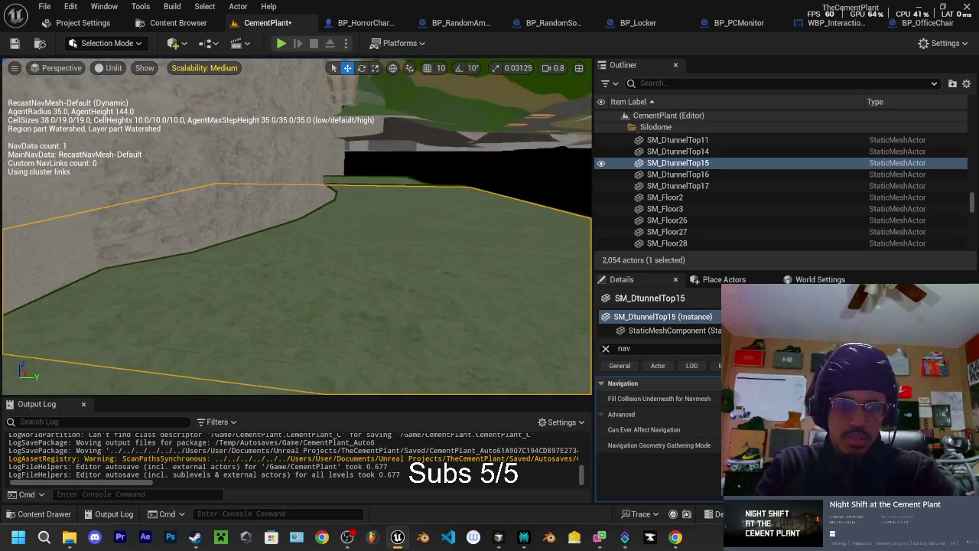
{"action": "scroll", "coordinate": [393, 194], "scroll_direction": "up", "scroll_amount": 1}
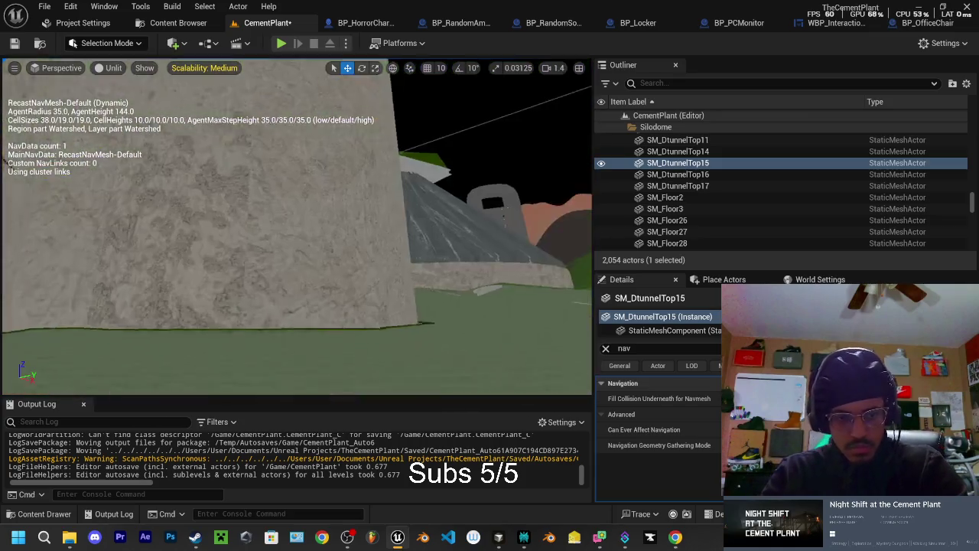
{"action": "key", "text": "s"}
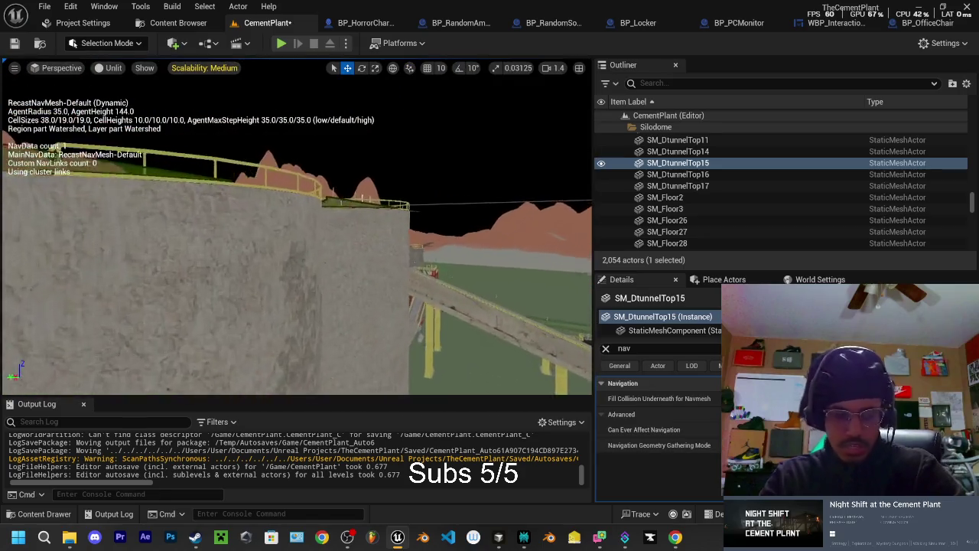
{"action": "key", "text": "s"}
{"action": "key", "text": "s"}
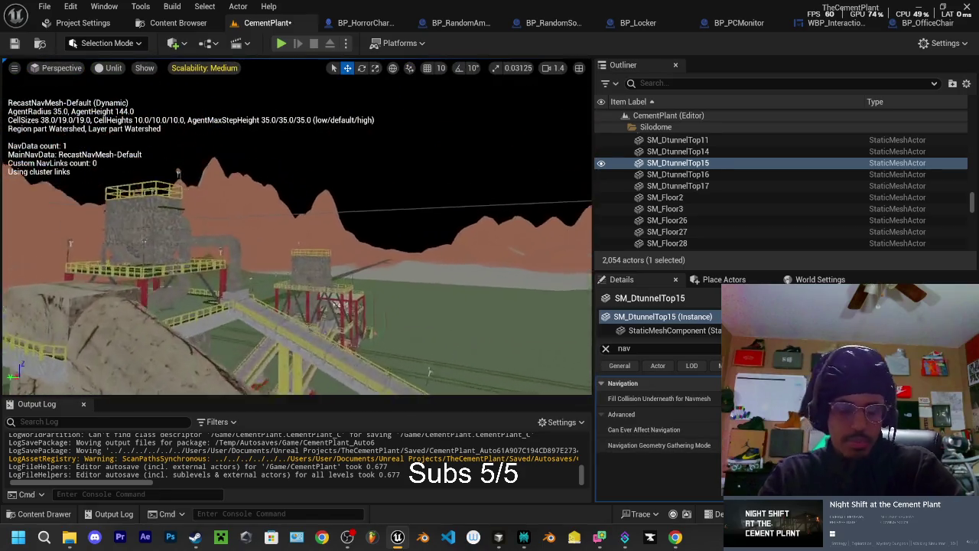
{"action": "key", "text": "w"}
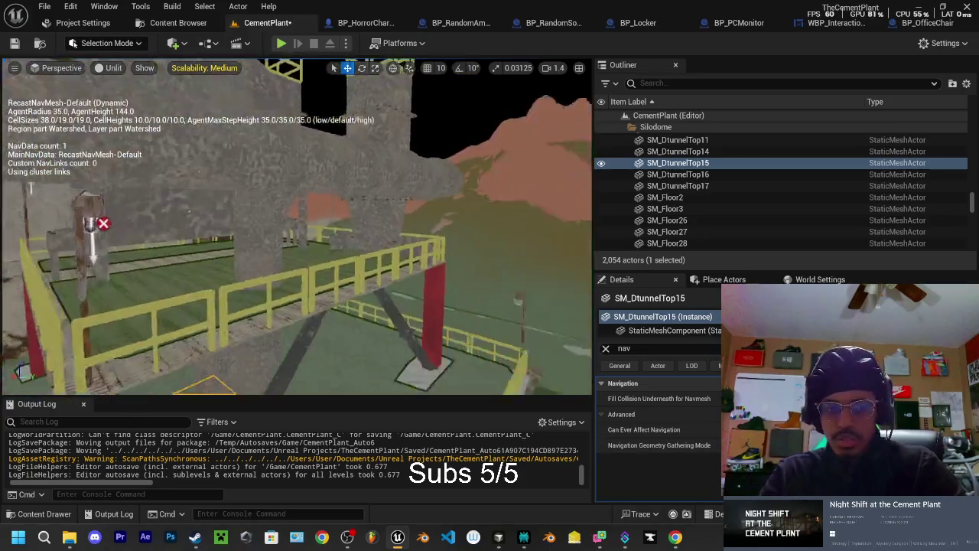
{"action": "key", "text": "s"}
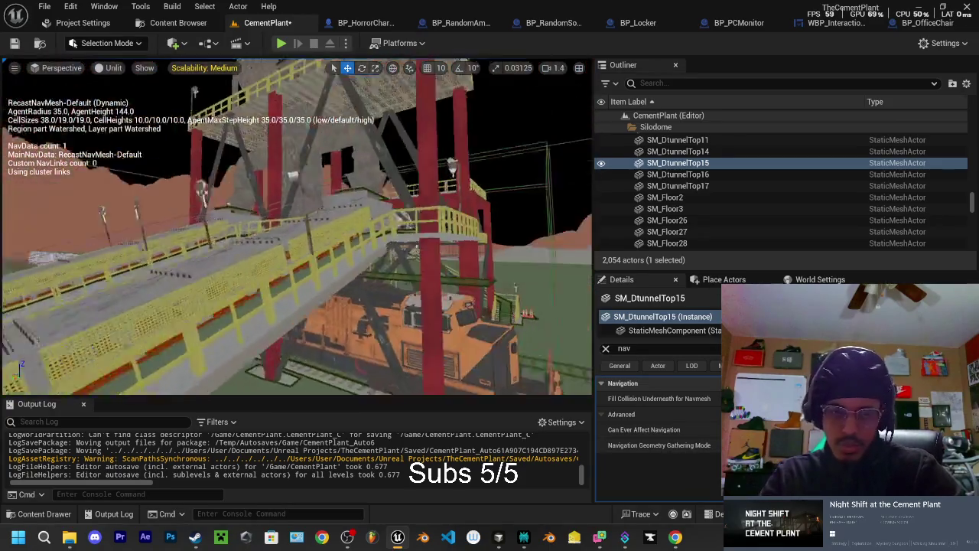
{"action": "key", "text": "w"}
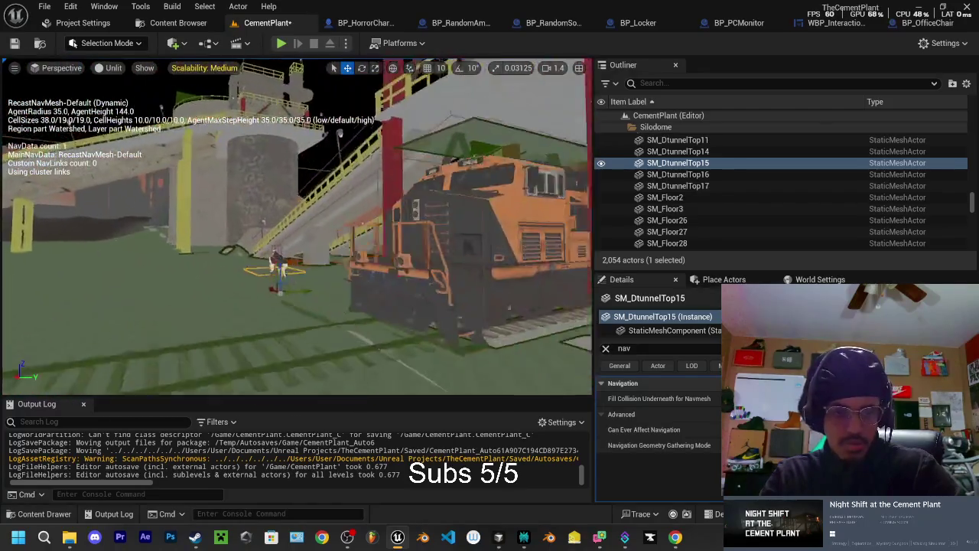
{"action": "key", "text": "w"}
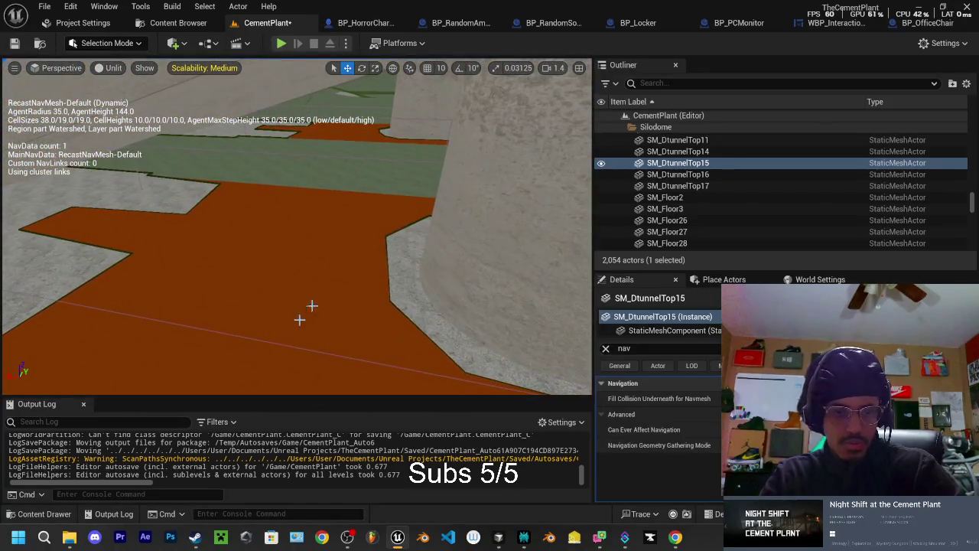
{"action": "left_click", "coordinate": [297, 268]}
Step: Duplicate the NavModifierNull5 volume into a new NavModifierNull16 copy and frame it
{"action": "key", "text": "f"}
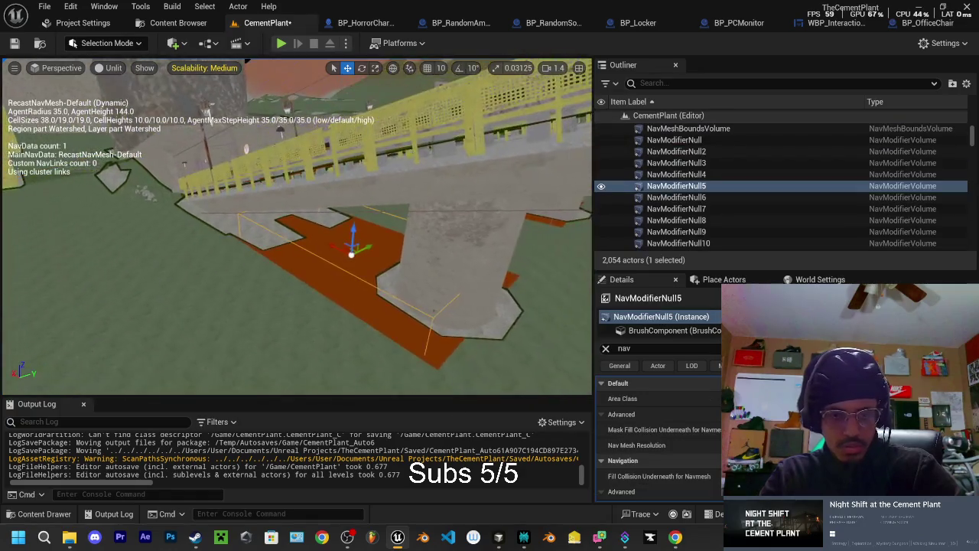
{"action": "key", "text": "ctrl+d"}
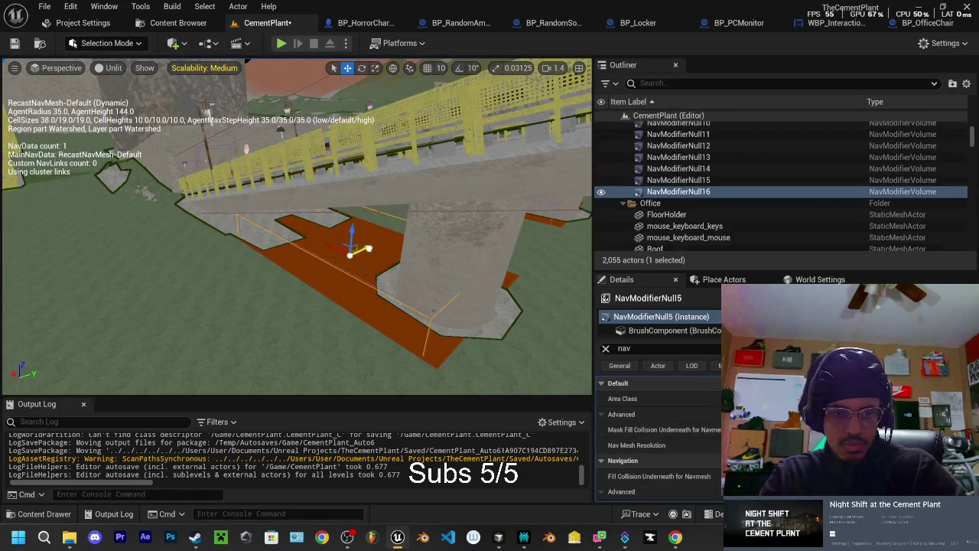
{"action": "key", "text": "f"}
{"action": "key", "text": "s"}
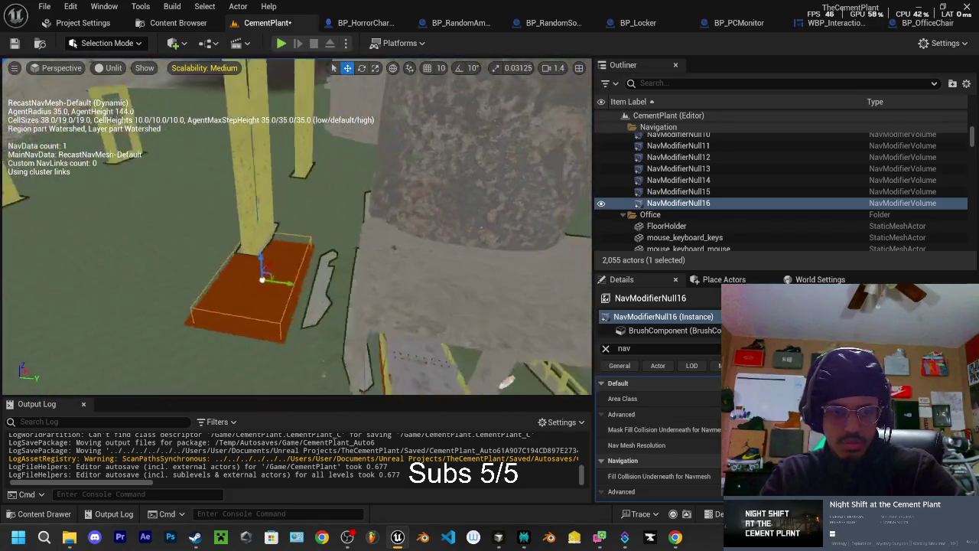
Step: Rotate NavModifierNull16 to 90 degrees using 10° rotation snapping
{"action": "key", "text": "e"}
{"action": "left_click_drag", "start_coordinate": [327, 298], "coordinate": [343, 300]}
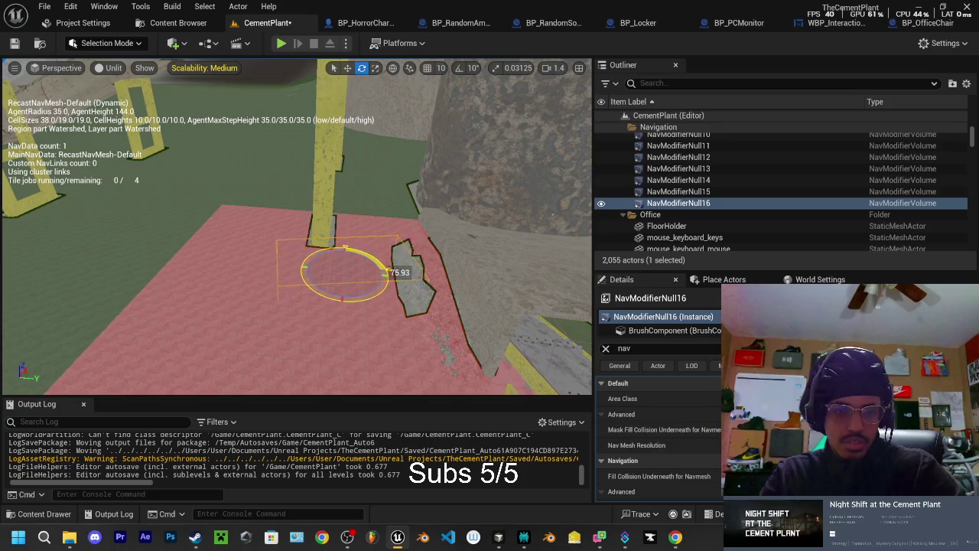
{"action": "key", "text": "ctrl+z"}
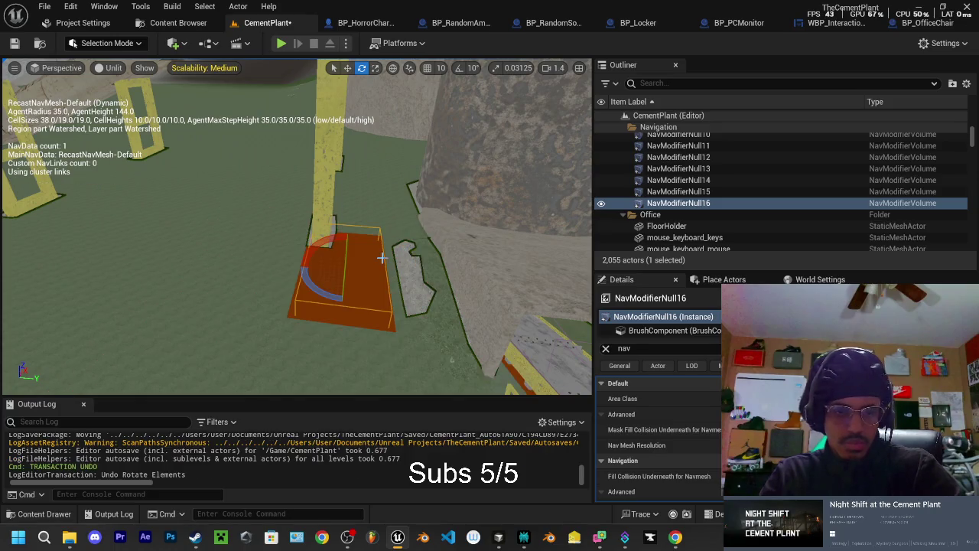
{"action": "left_click", "coordinate": [460, 69]}
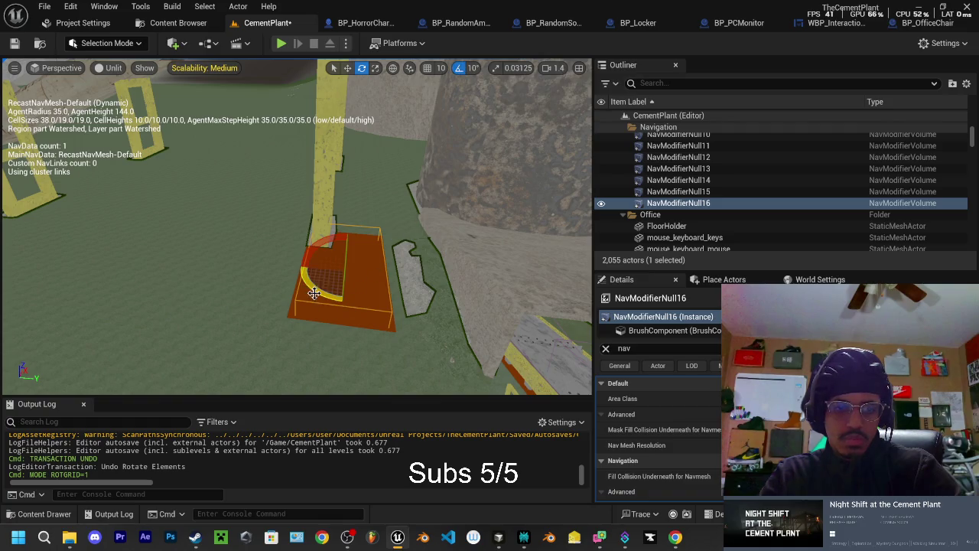
{"action": "left_click_drag", "start_coordinate": [314, 294], "coordinate": [345, 295]}
{"action": "mouse_move", "coordinate": [386, 271]}
{"action": "left_mouse_down"}
{"action": "mouse_move", "coordinate": [399, 277]}
{"action": "mouse_move", "coordinate": [321, 252]}
{"action": "left_mouse_up"}
{"action": "key", "text": "w"}
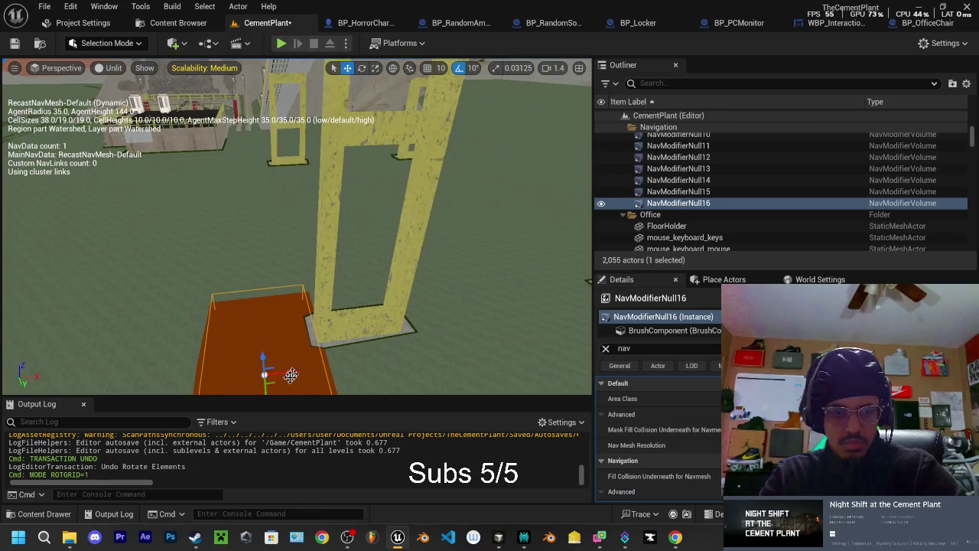
{"action": "mouse_move", "coordinate": [267, 388]}
{"action": "left_mouse_down"}
{"action": "mouse_move", "coordinate": [280, 306]}
{"action": "mouse_move", "coordinate": [266, 235]}
{"action": "left_mouse_up"}
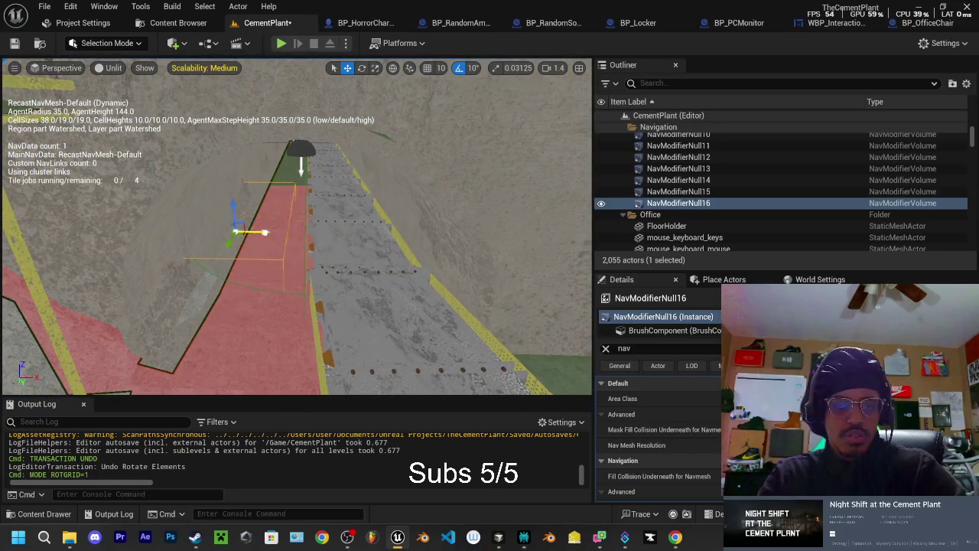
Step: Slide NavModifierNull16 along its X axis onto the walkway edge beside the grass
{"action": "left_click_drag", "start_coordinate": [368, 242], "coordinate": [374, 243]}
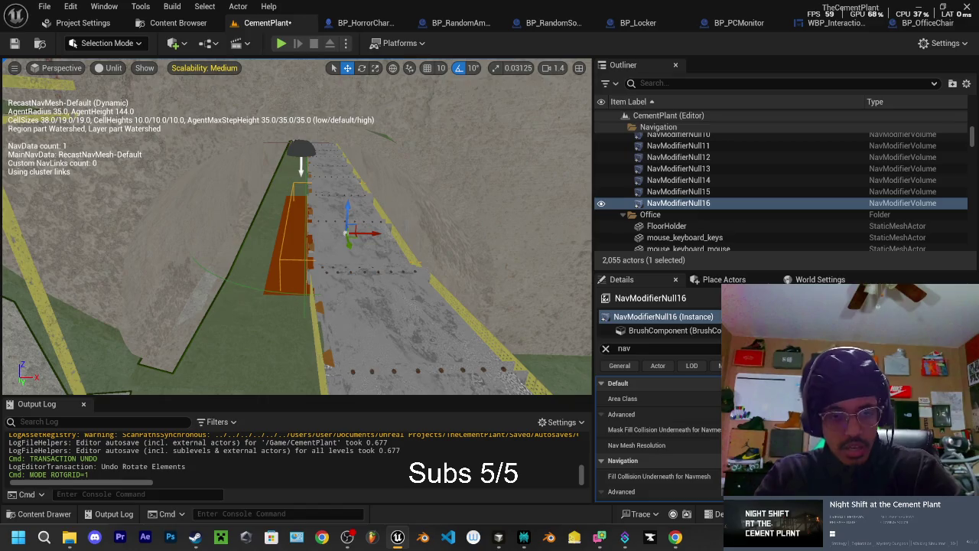
{"action": "mouse_move", "coordinate": [298, 230]}
{"action": "left_mouse_down"}
{"action": "mouse_move", "coordinate": [287, 256]}
{"action": "mouse_move", "coordinate": [300, 218]}
{"action": "left_mouse_up"}
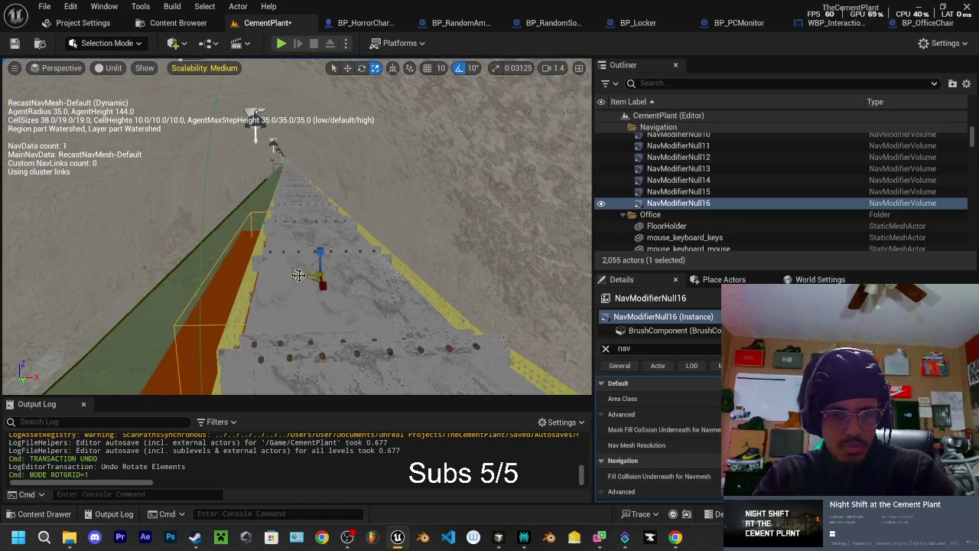
{"action": "key", "text": "w"}
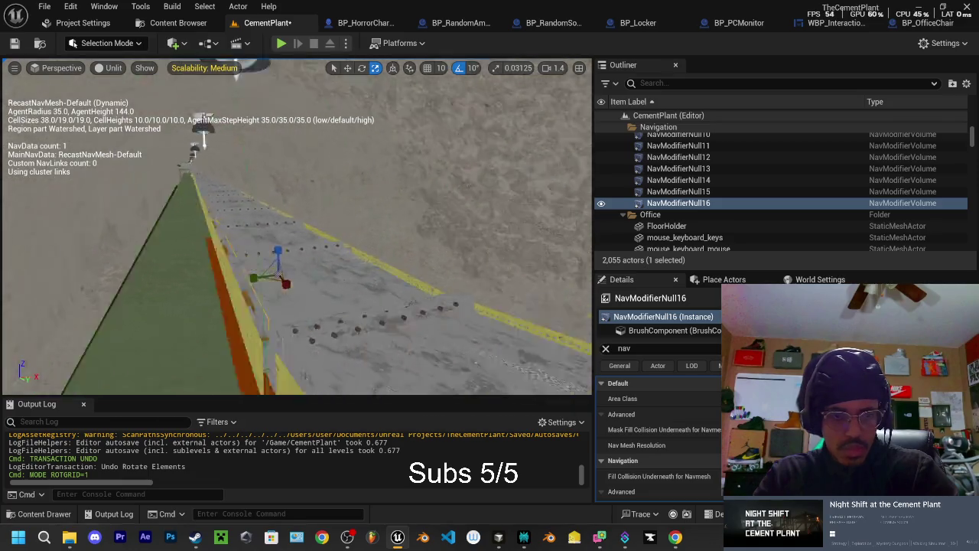
{"action": "key", "text": "d"}
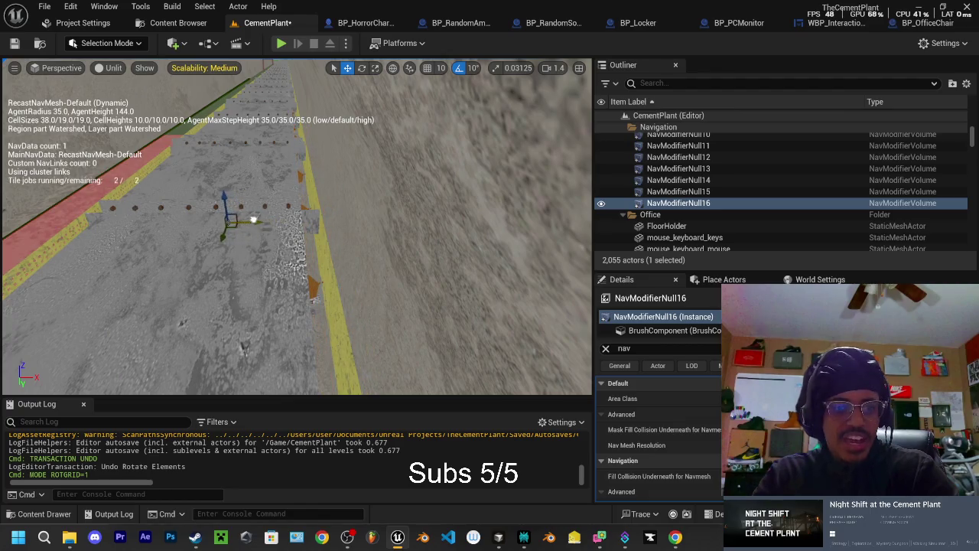
{"action": "left_click_drag", "start_coordinate": [271, 224], "coordinate": [229, 230]}
Step: Fly the camera down the ramp and over the road to check the volume's placement
{"action": "key", "text": "e"}
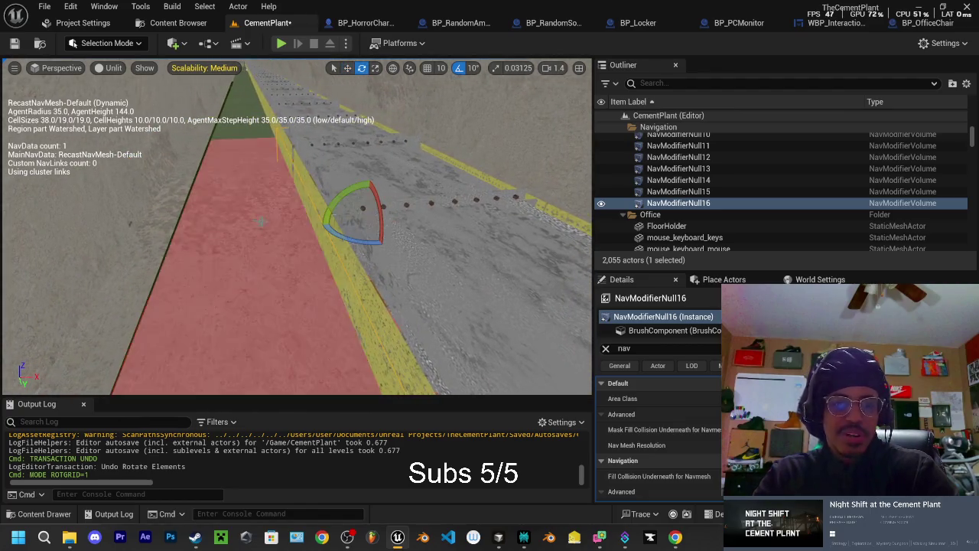
{"action": "key", "text": "w"}
{"action": "left_click_drag", "start_coordinate": [326, 229], "coordinate": [367, 229]}
{"action": "key", "text": "e"}
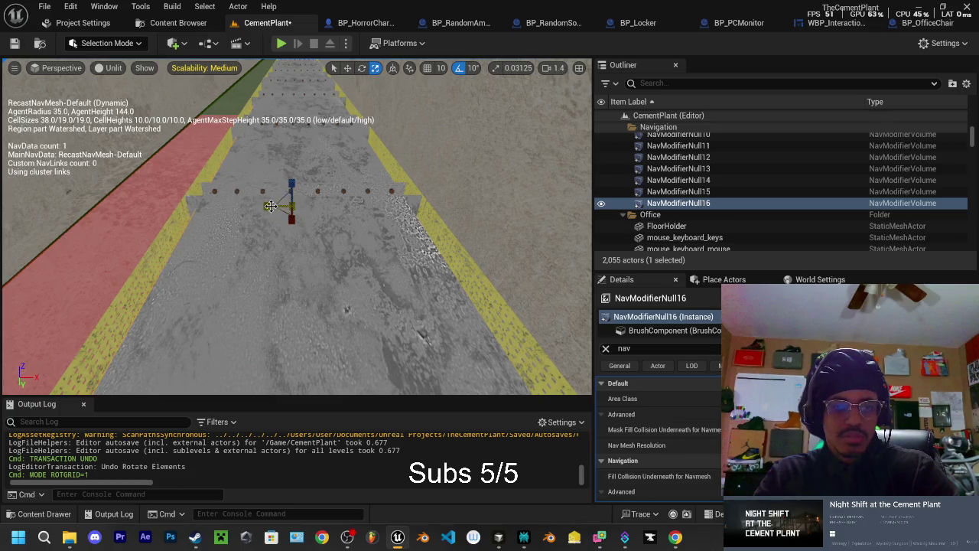
{"action": "key", "text": "w"}
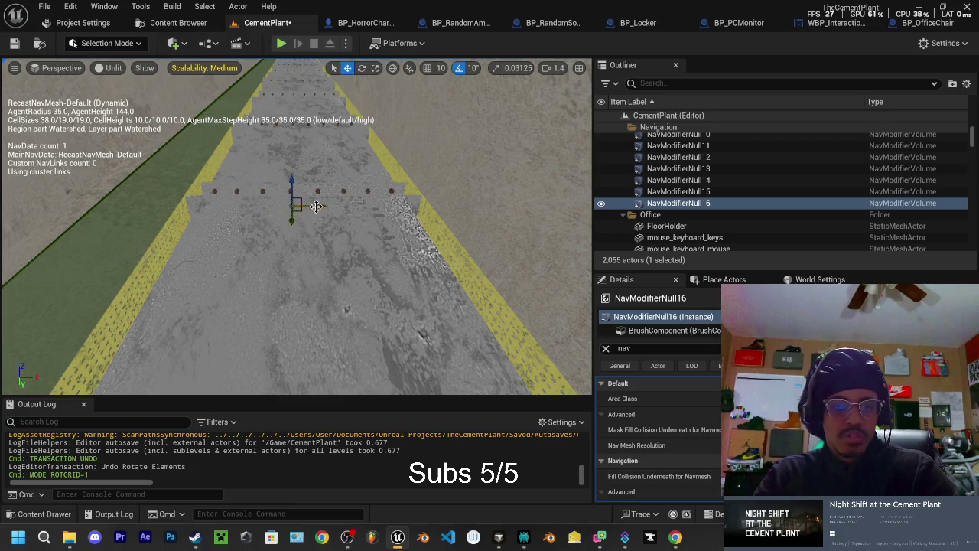
{"action": "mouse_move", "coordinate": [316, 206]}
{"action": "left_mouse_down"}
{"action": "mouse_move", "coordinate": [413, 211]}
{"action": "mouse_move", "coordinate": [398, 212]}
{"action": "left_mouse_up"}
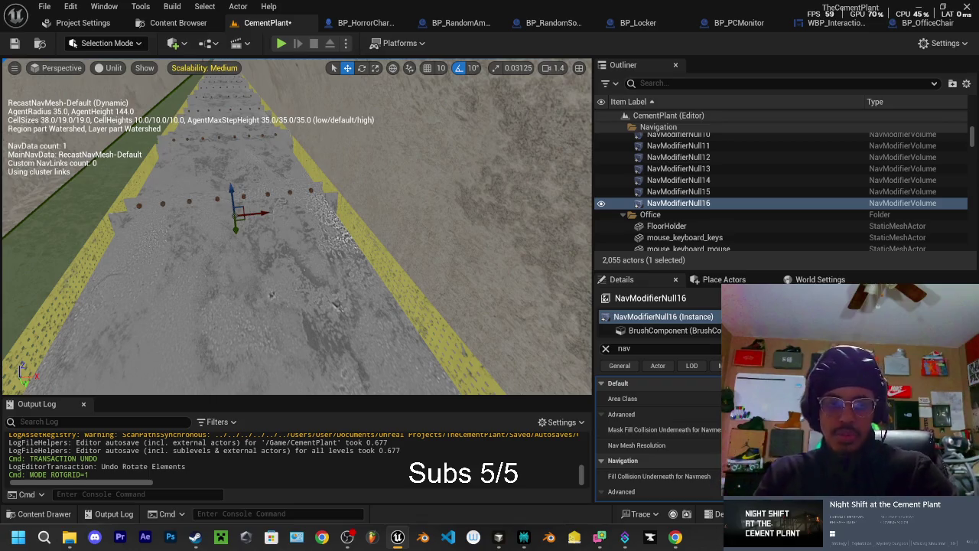
{"action": "mouse_move", "coordinate": [398, 213]}
{"action": "left_mouse_down"}
{"action": "mouse_move", "coordinate": [398, 245]}
{"action": "mouse_move", "coordinate": [398, 214]}
{"action": "mouse_move", "coordinate": [379, 218]}
{"action": "mouse_move", "coordinate": [410, 223]}
{"action": "mouse_move", "coordinate": [386, 218]}
{"action": "left_mouse_up"}
{"action": "left_click_drag", "start_coordinate": [205, 218], "coordinate": [155, 213]}
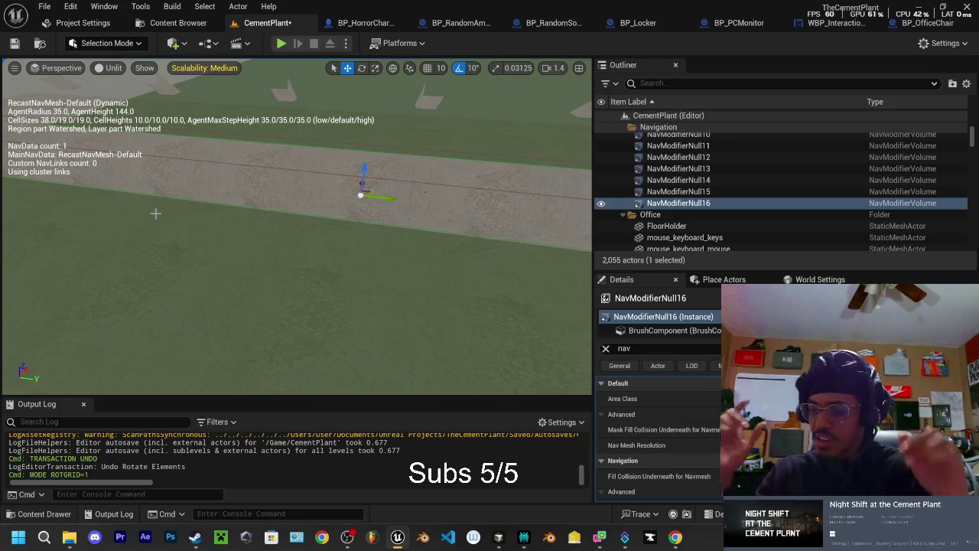
{"action": "mouse_move", "coordinate": [252, 230]}
{"action": "left_mouse_down"}
{"action": "mouse_move", "coordinate": [345, 225]}
{"action": "mouse_move", "coordinate": [291, 244]}
{"action": "left_mouse_up"}
Step: Scale NavModifierNull16 along its X axis so it stretches along the road edge
{"action": "key", "text": "e"}
{"action": "key", "text": "r"}
{"action": "left_click", "coordinate": [294, 245]}
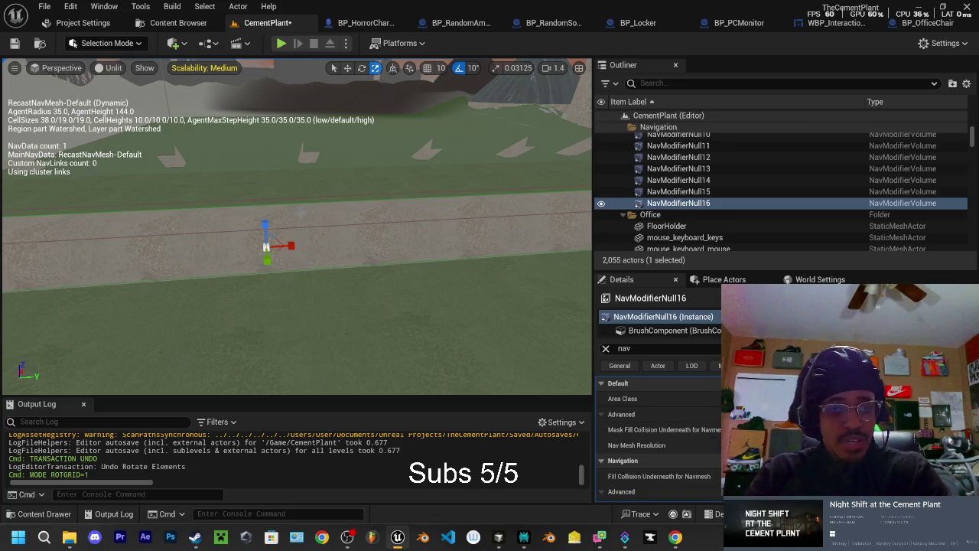
{"action": "key", "text": "Up"}
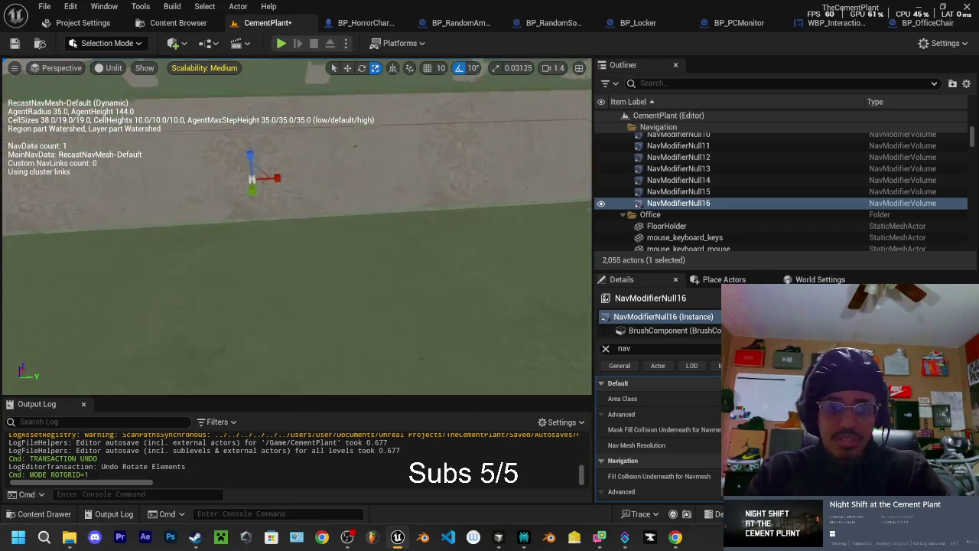
{"action": "key", "text": "Down"}
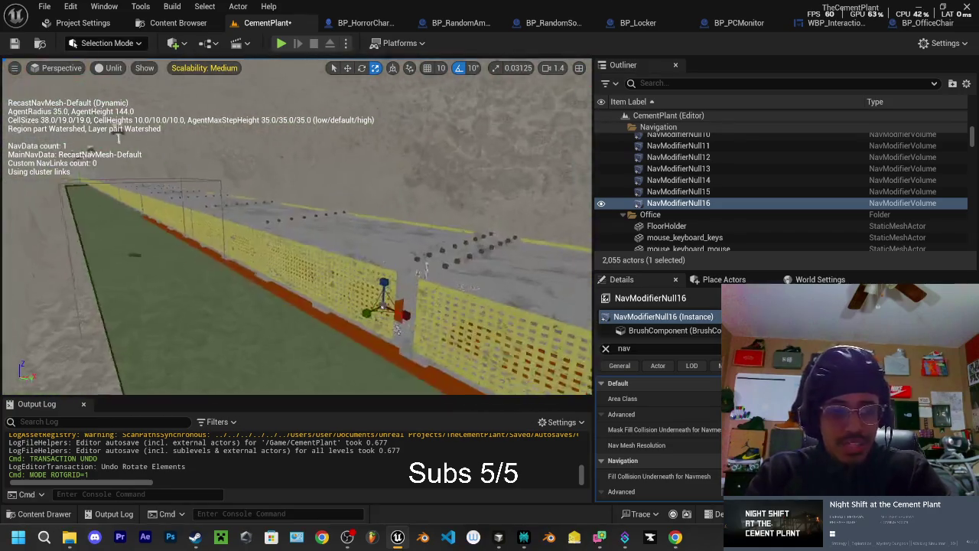
{"action": "key", "text": "f"}
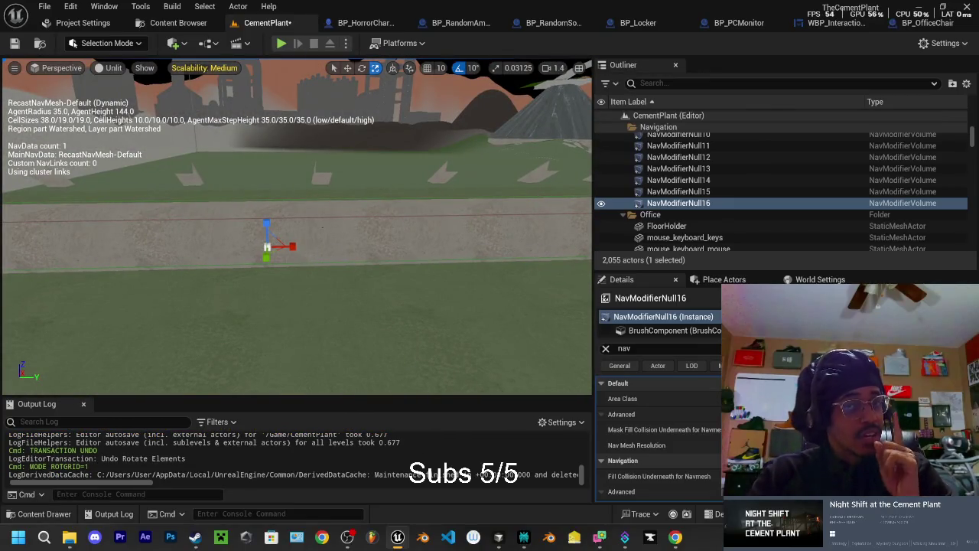
{"action": "mouse_move", "coordinate": [292, 251]}
{"action": "left_mouse_down"}
{"action": "mouse_move", "coordinate": [230, 229]}
{"action": "mouse_move", "coordinate": [107, 260]}
{"action": "mouse_move", "coordinate": [103, 230]}
{"action": "left_mouse_up"}
{"action": "mouse_move", "coordinate": [306, 239]}
{"action": "left_mouse_down"}
{"action": "mouse_move", "coordinate": [295, 222]}
{"action": "mouse_move", "coordinate": [287, 245]}
{"action": "mouse_move", "coordinate": [279, 230]}
{"action": "mouse_move", "coordinate": [382, 230]}
{"action": "mouse_move", "coordinate": [367, 214]}
{"action": "mouse_move", "coordinate": [359, 244]}
{"action": "mouse_move", "coordinate": [337, 264]}
{"action": "mouse_move", "coordinate": [336, 191]}
{"action": "left_mouse_up"}
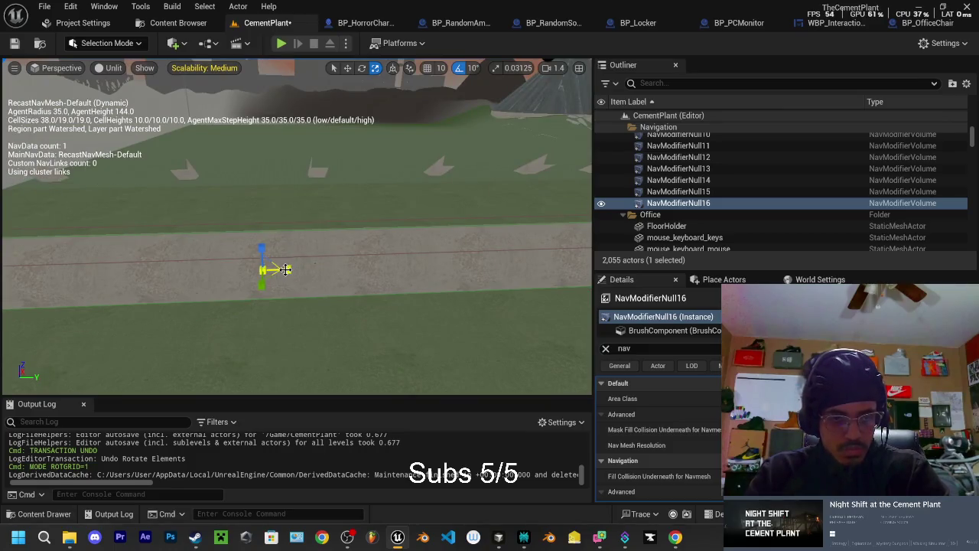
Step: Fly around the green strip and walkway to inspect the red blocked navmesh strip
{"action": "mouse_move", "coordinate": [336, 191]}
{"action": "left_mouse_down"}
{"action": "mouse_move", "coordinate": [352, 210]}
{"action": "mouse_move", "coordinate": [374, 188]}
{"action": "mouse_move", "coordinate": [382, 195]}
{"action": "mouse_move", "coordinate": [383, 244]}
{"action": "mouse_move", "coordinate": [226, 265]}
{"action": "left_mouse_up"}
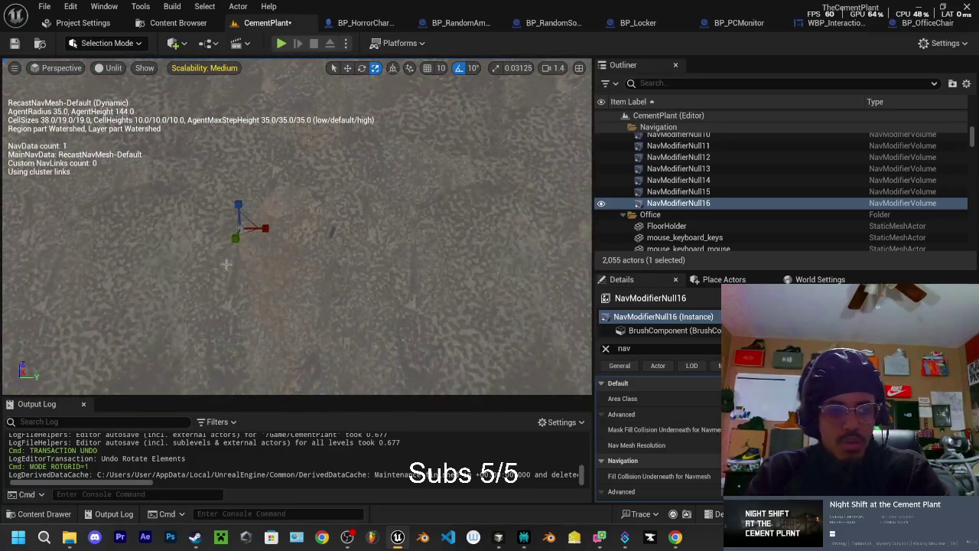
{"action": "mouse_move", "coordinate": [282, 229]}
{"action": "left_mouse_down"}
{"action": "mouse_move", "coordinate": [170, 145]}
{"action": "mouse_move", "coordinate": [214, 168]}
{"action": "mouse_move", "coordinate": [273, 229]}
{"action": "mouse_move", "coordinate": [281, 224]}
{"action": "left_mouse_up"}
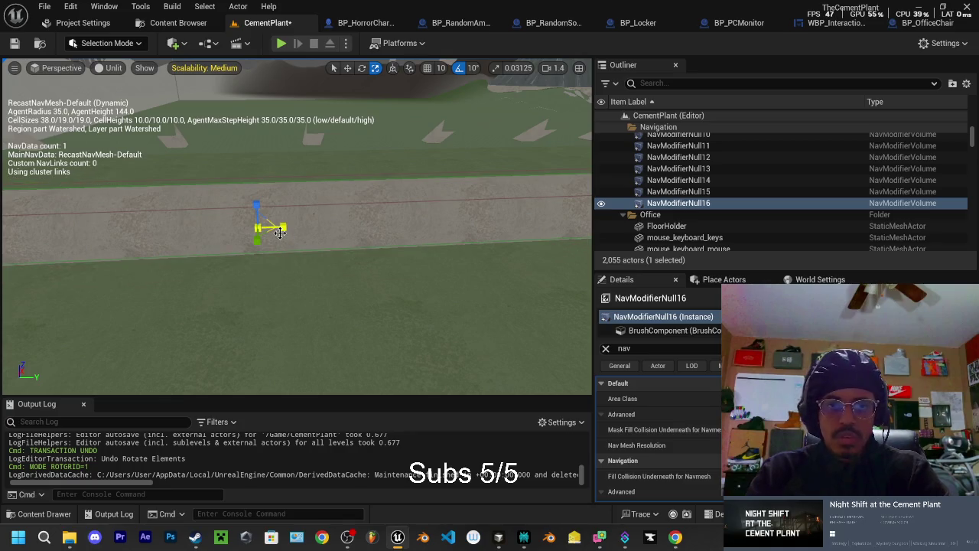
{"action": "mouse_move", "coordinate": [293, 253]}
{"action": "left_mouse_down"}
{"action": "mouse_move", "coordinate": [327, 316]}
{"action": "mouse_move", "coordinate": [258, 225]}
{"action": "mouse_move", "coordinate": [285, 282]}
{"action": "left_mouse_up"}
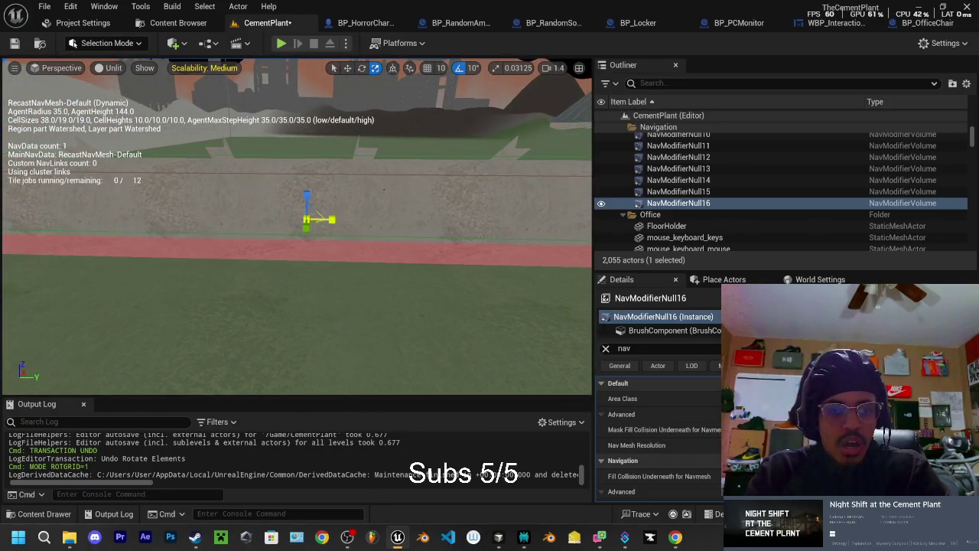
{"action": "key", "text": "w"}
{"action": "mouse_move", "coordinate": [332, 219]}
{"action": "left_mouse_down"}
{"action": "mouse_move", "coordinate": [306, 221]}
{"action": "mouse_move", "coordinate": [248, 279]}
{"action": "left_mouse_up"}
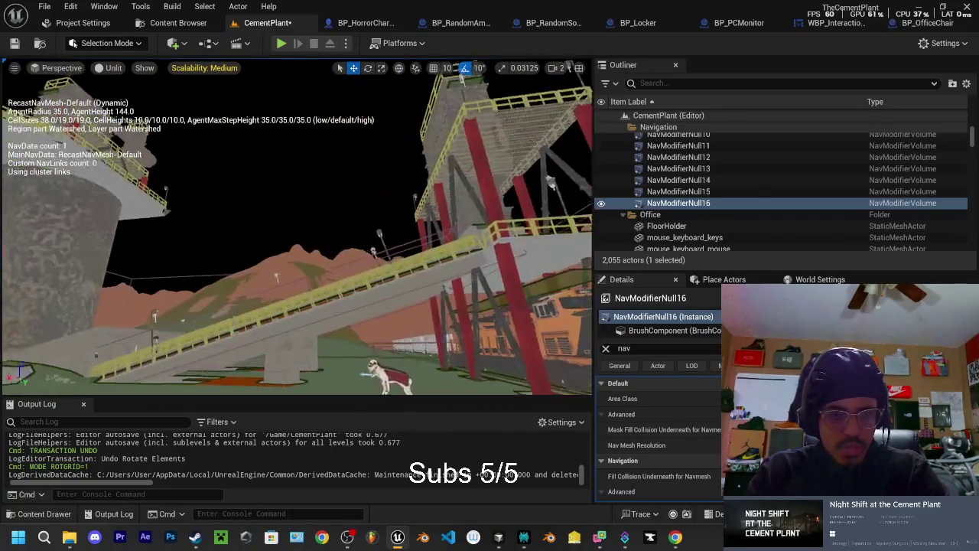
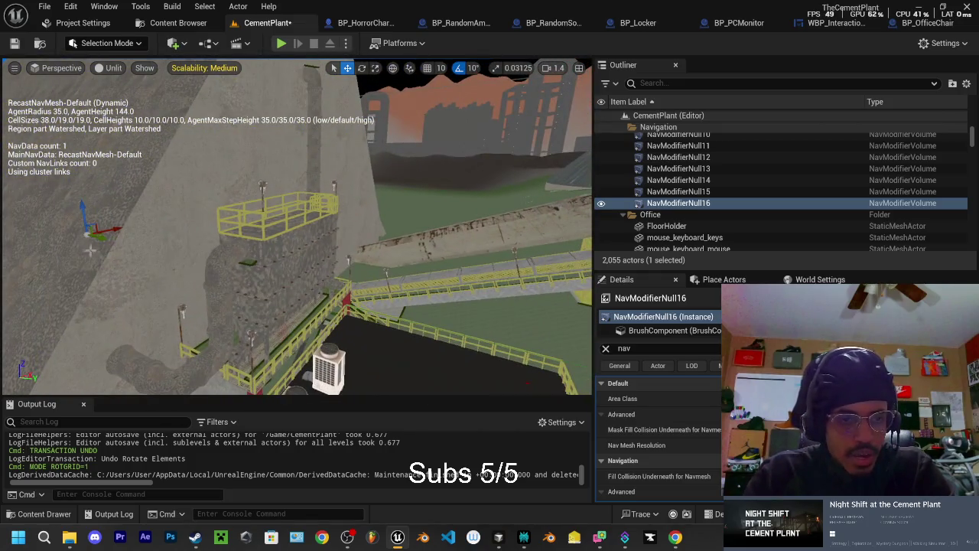
Step: Duplicate NavModifierNull16 into NavModifierNull17, clear the Details filter, and raise the copy over the walkway
{"action": "left_click_drag", "start_coordinate": [102, 239], "coordinate": [222, 264]}
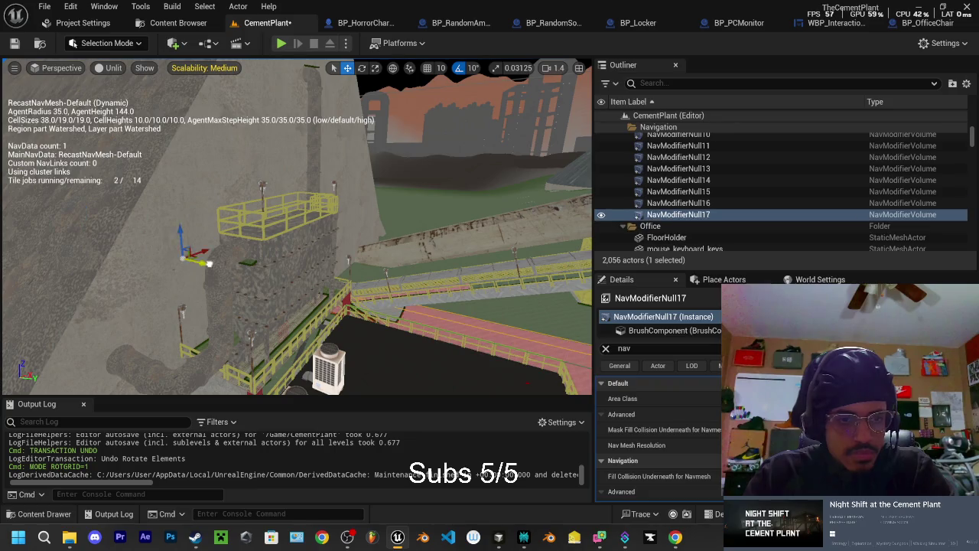
{"action": "left_click", "coordinate": [606, 348]}
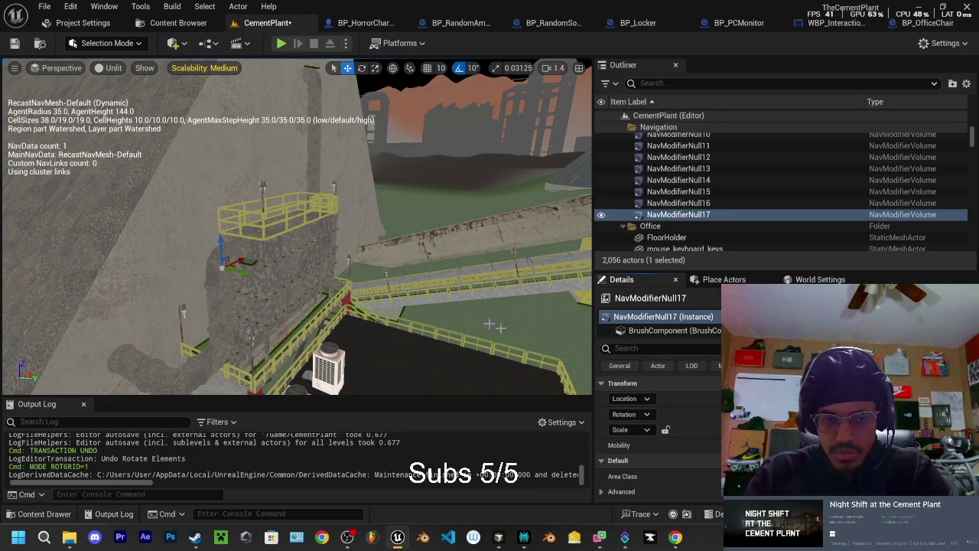
{"action": "left_click_drag", "start_coordinate": [246, 275], "coordinate": [441, 309]}
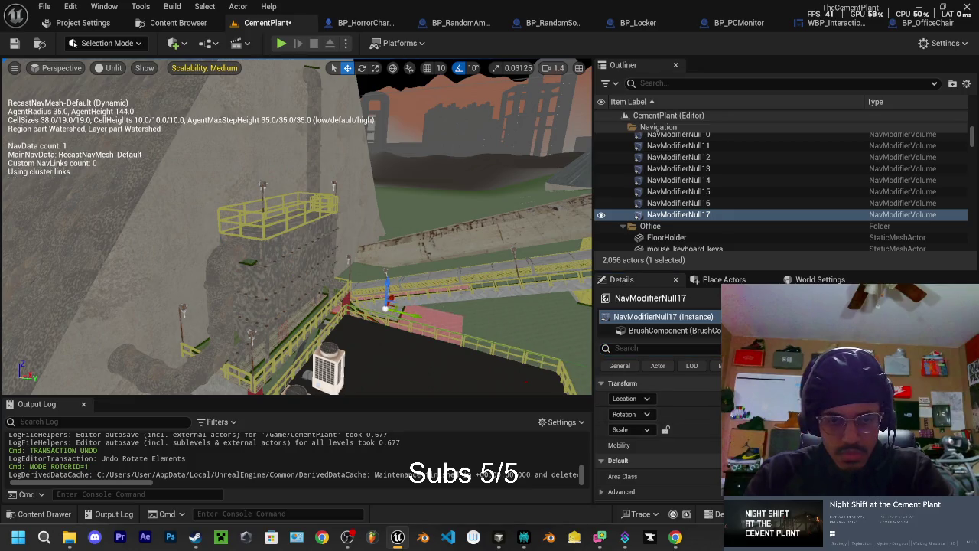
{"action": "scroll", "coordinate": [296, 229], "scroll_direction": "up", "scroll_amount": 5}
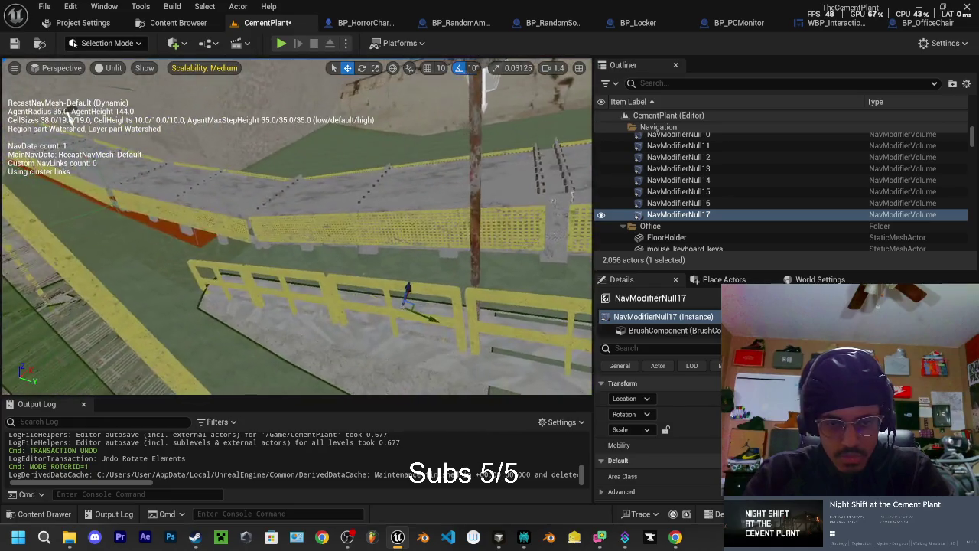
{"action": "left_click_drag", "start_coordinate": [408, 289], "coordinate": [414, 242]}
Step: Check NavModifierNull17 on the walkway from above and switch to the scale tool
{"action": "scroll", "coordinate": [407, 189], "scroll_direction": "down", "scroll_amount": 3}
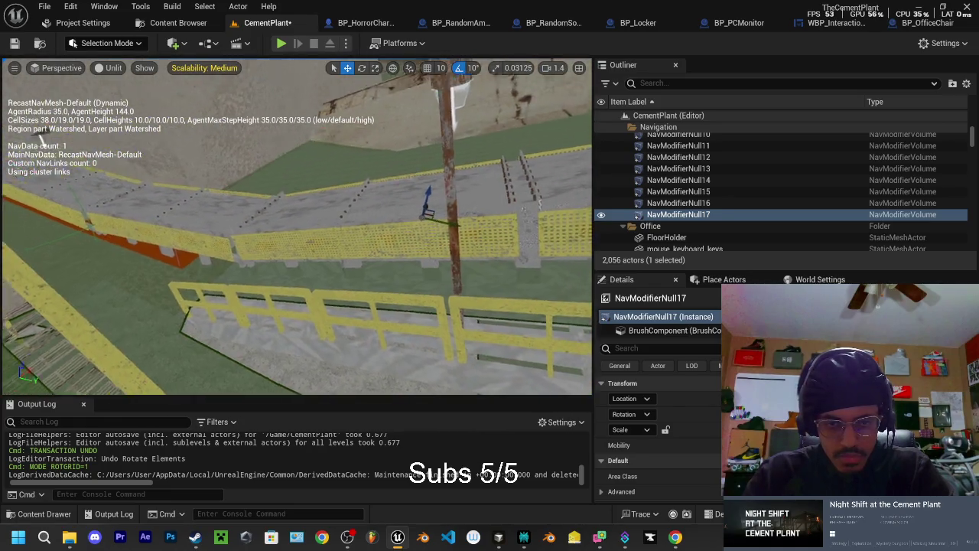
{"action": "mouse_move", "coordinate": [382, 217]}
{"action": "left_mouse_down"}
{"action": "mouse_move", "coordinate": [320, 266]}
{"action": "mouse_move", "coordinate": [261, 205]}
{"action": "mouse_move", "coordinate": [275, 237]}
{"action": "mouse_move", "coordinate": [283, 222]}
{"action": "mouse_move", "coordinate": [291, 245]}
{"action": "mouse_move", "coordinate": [268, 203]}
{"action": "left_mouse_up"}
{"action": "scroll", "coordinate": [260, 205], "scroll_direction": "up", "scroll_amount": 2}
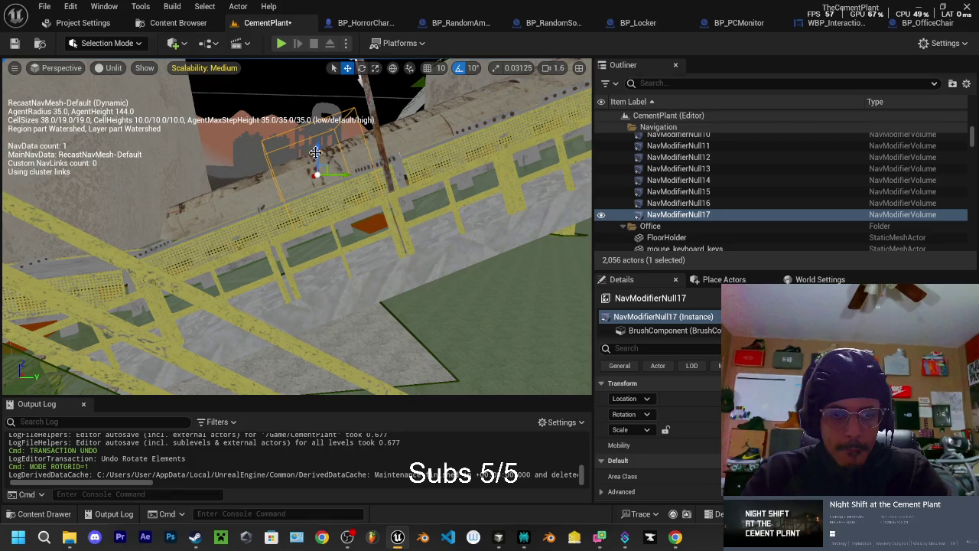
{"action": "mouse_move", "coordinate": [315, 152]}
{"action": "left_mouse_down"}
{"action": "mouse_move", "coordinate": [325, 67]}
{"action": "mouse_move", "coordinate": [337, 99]}
{"action": "left_mouse_up"}
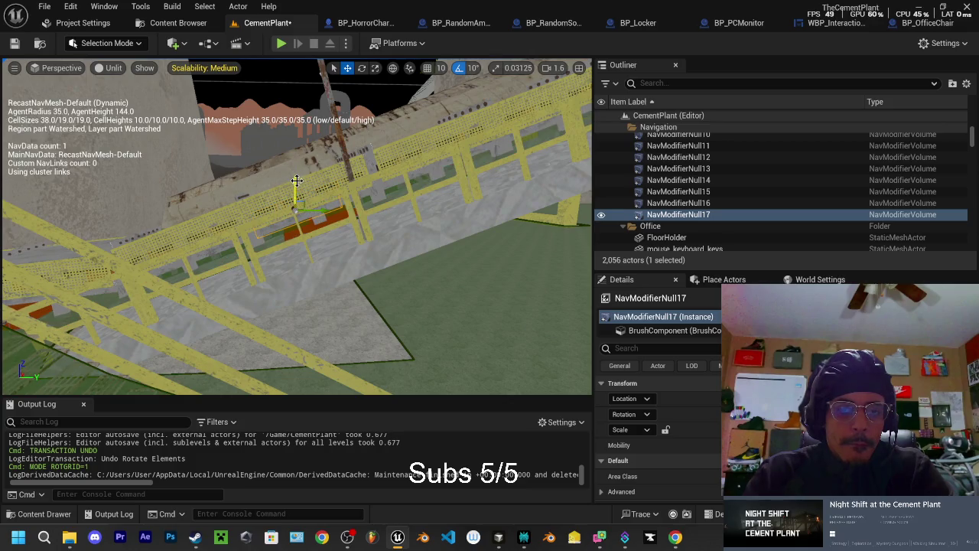
{"action": "key", "text": "e"}
{"action": "key", "text": "r"}
{"action": "mouse_move", "coordinate": [321, 199]}
{"action": "left_mouse_down"}
{"action": "mouse_move", "coordinate": [368, 260]}
{"action": "mouse_move", "coordinate": [310, 206]}
{"action": "mouse_move", "coordinate": [300, 230]}
{"action": "left_mouse_up"}
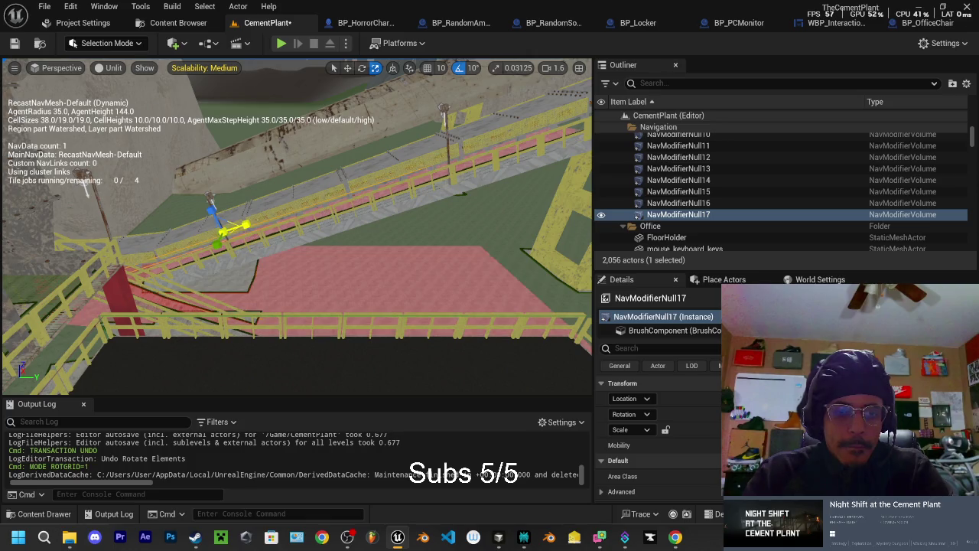
{"action": "mouse_move", "coordinate": [300, 229]}
{"action": "left_mouse_down"}
{"action": "mouse_move", "coordinate": [291, 222]}
{"action": "mouse_move", "coordinate": [298, 214]}
{"action": "left_mouse_up"}
Step: Undo NavModifierNull17's two resizes and its last move
{"action": "key", "text": "w"}
{"action": "key", "text": "ctrl+z"}
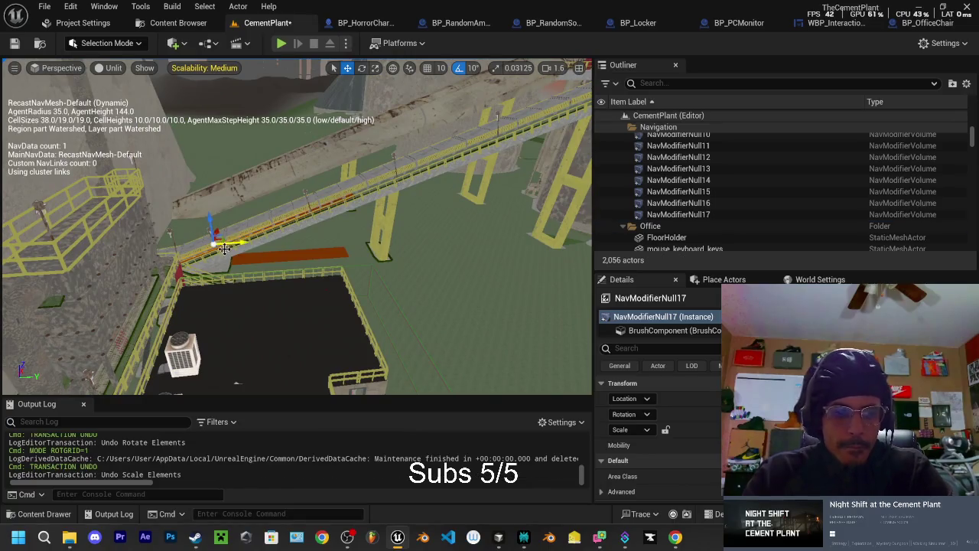
{"action": "key", "text": "ctrl+z"}
{"action": "mouse_move", "coordinate": [241, 240]}
{"action": "left_mouse_down"}
{"action": "mouse_move", "coordinate": [272, 210]}
{"action": "mouse_move", "coordinate": [223, 212]}
{"action": "mouse_move", "coordinate": [214, 225]}
{"action": "mouse_move", "coordinate": [141, 205]}
{"action": "mouse_move", "coordinate": [151, 272]}
{"action": "left_mouse_up"}
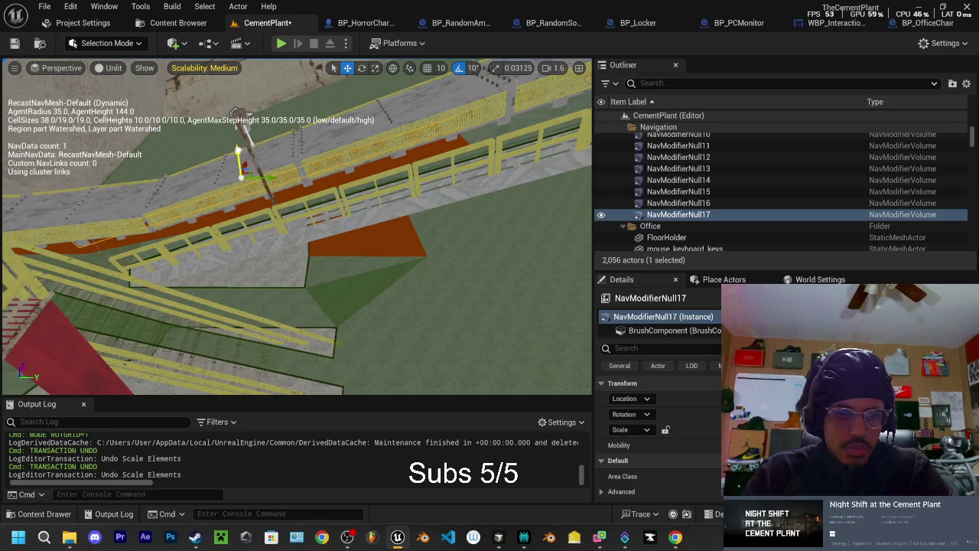
{"action": "left_click", "coordinate": [239, 150]}
{"action": "key", "text": "ctrl+z"}
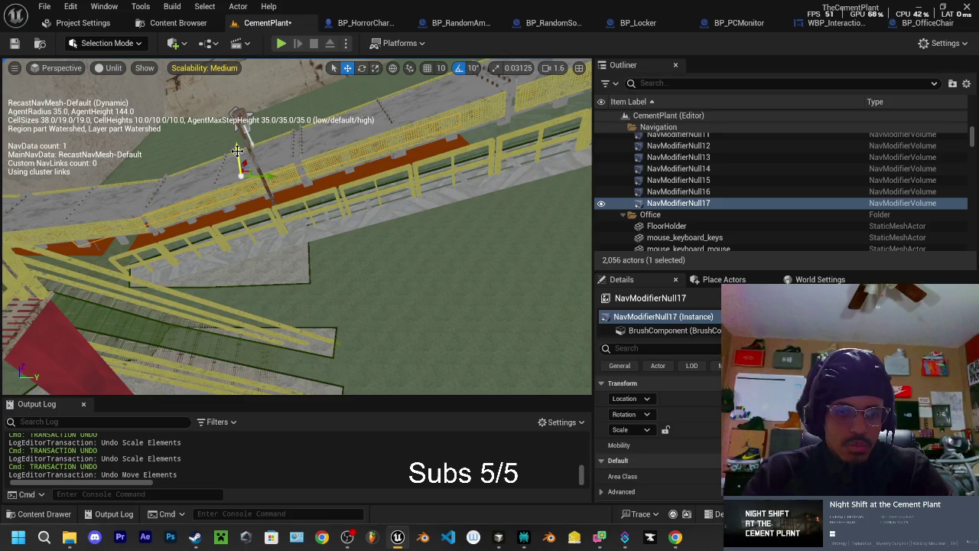
Step: Select and frame NavModifierNull16, then pick the Barn_BarnTunnel wall
{"action": "scroll", "coordinate": [243, 162], "scroll_direction": "up", "scroll_amount": 10}
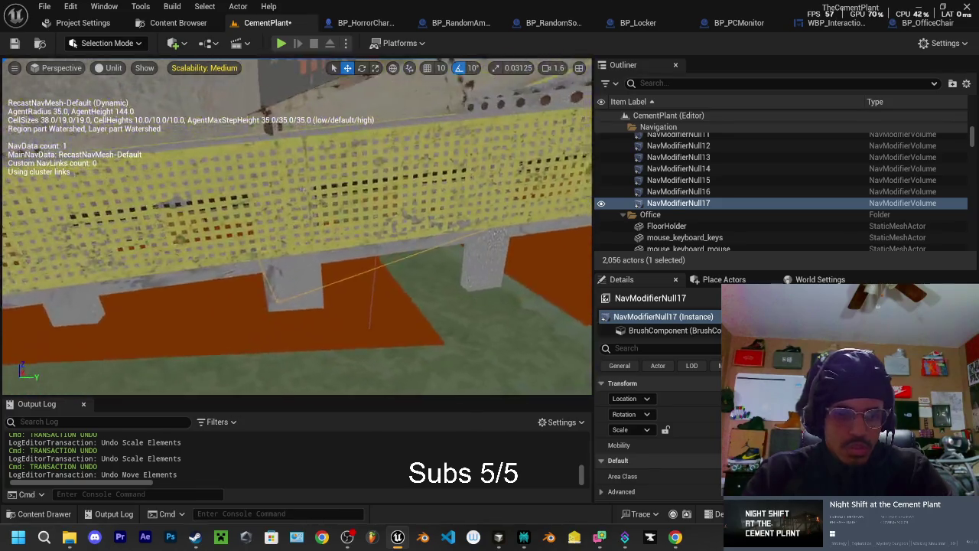
{"action": "left_click_drag", "start_coordinate": [243, 161], "coordinate": [336, 247]}
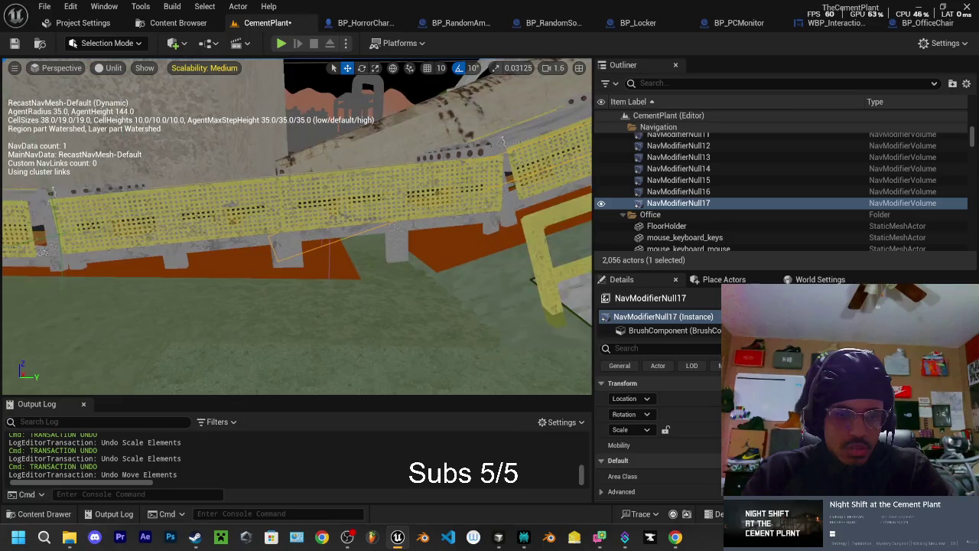
{"action": "key", "text": "Up"}
{"action": "key", "text": "f"}
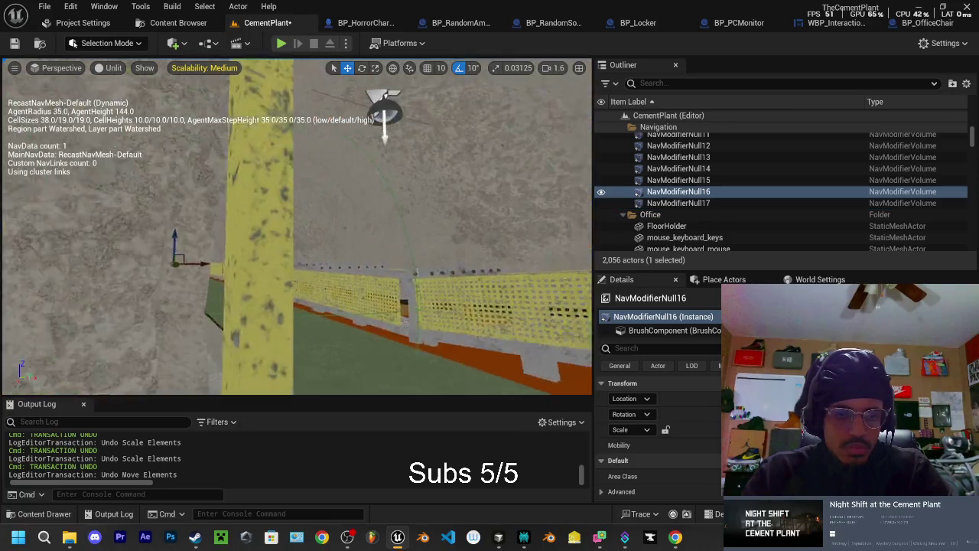
{"action": "left_click_drag", "start_coordinate": [333, 250], "coordinate": [334, 251]}
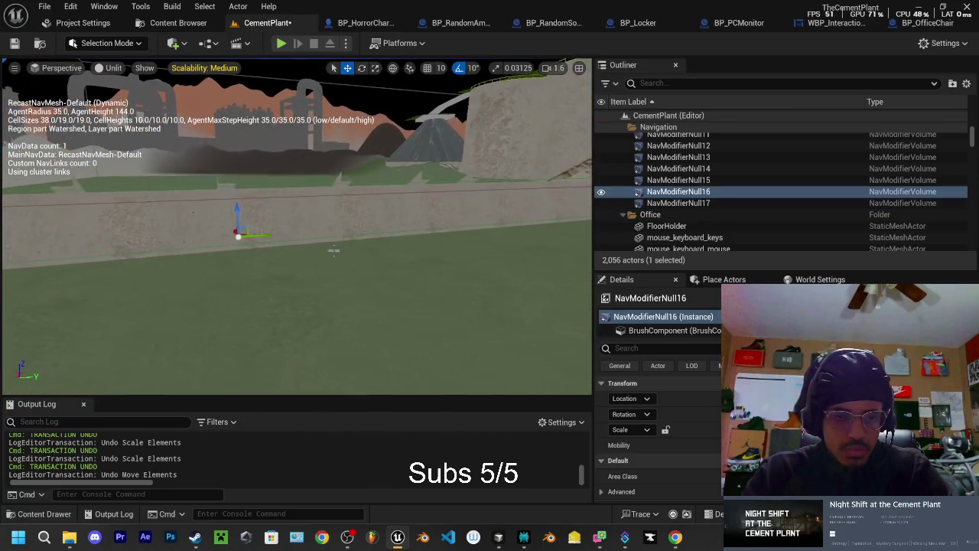
{"action": "left_click", "coordinate": [261, 233]}
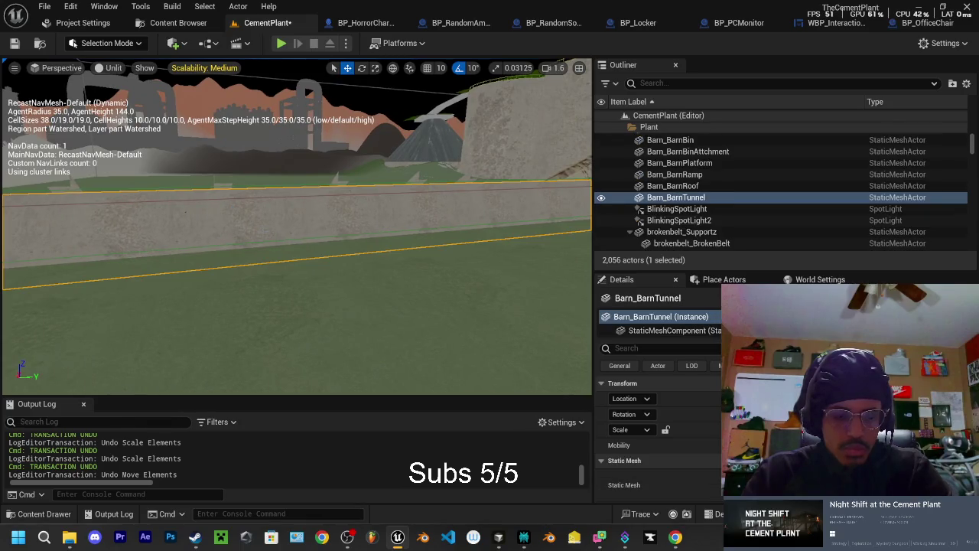
Step: Undo the wall selection, focus NavModifierNull17 to inspect the walkway, and save CementPlant
{"action": "key", "text": "ctrl+z"}
{"action": "key", "text": "w"}
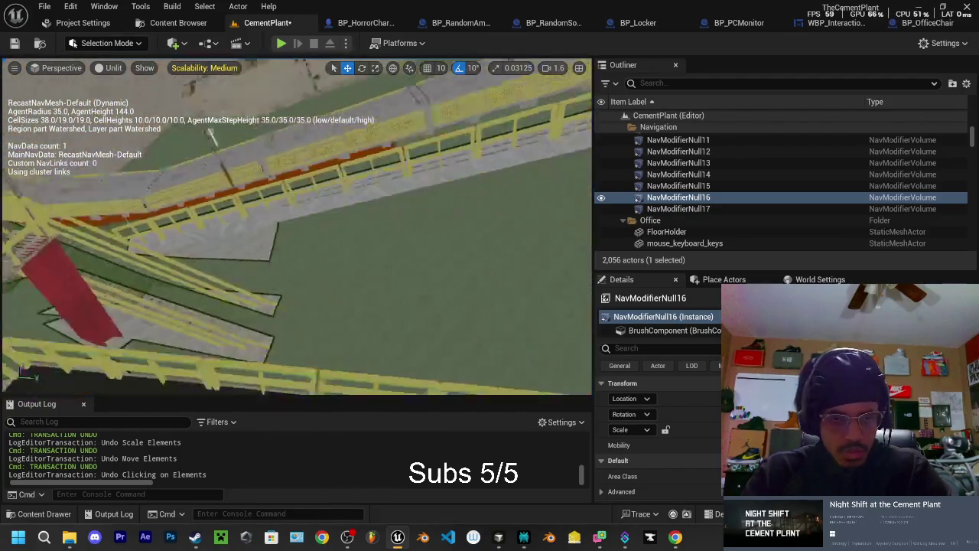
{"action": "mouse_move", "coordinate": [297, 230]}
{"action": "left_mouse_down"}
{"action": "mouse_move", "coordinate": [352, 229]}
{"action": "mouse_move", "coordinate": [337, 117]}
{"action": "mouse_move", "coordinate": [314, 145]}
{"action": "mouse_move", "coordinate": [343, 150]}
{"action": "left_mouse_up"}
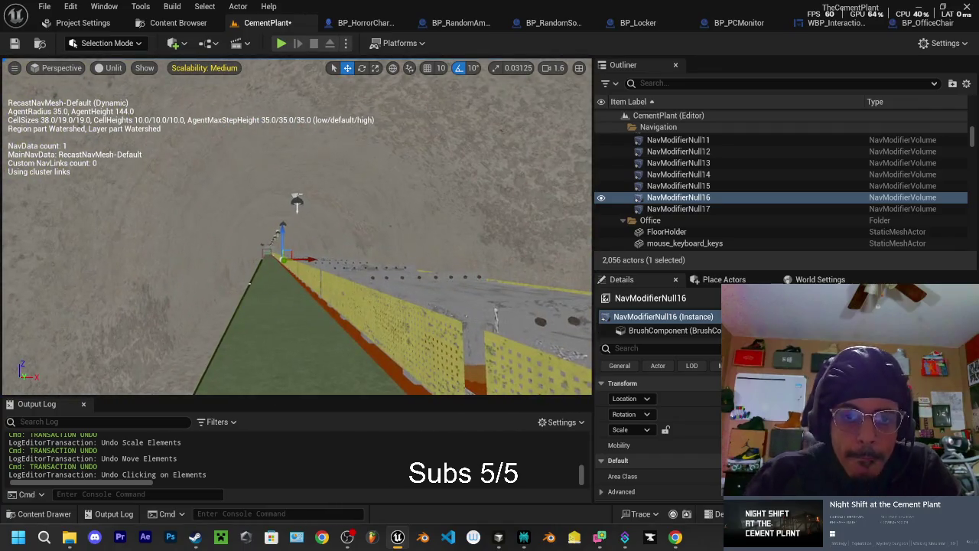
{"action": "double_click", "coordinate": [679, 208]}
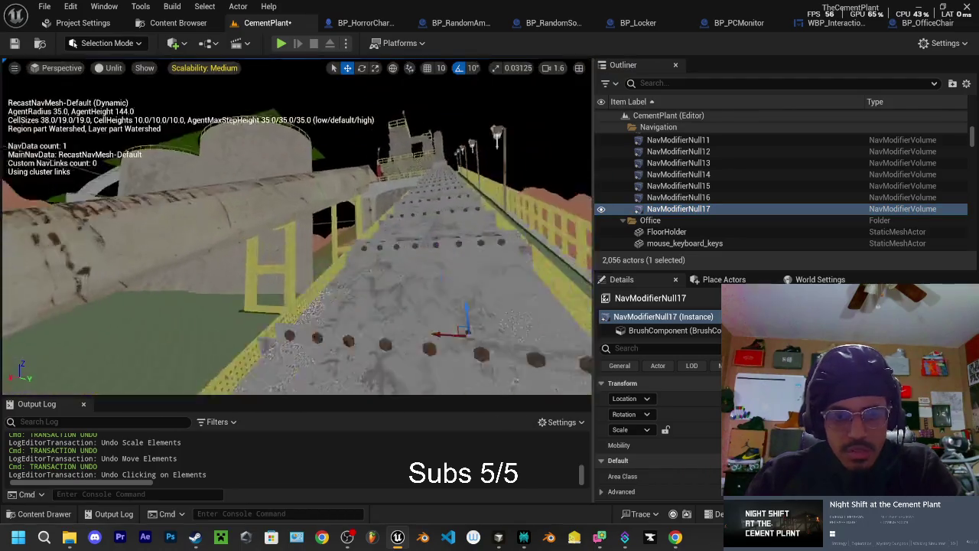
{"action": "left_click_drag", "start_coordinate": [364, 199], "coordinate": [365, 169]}
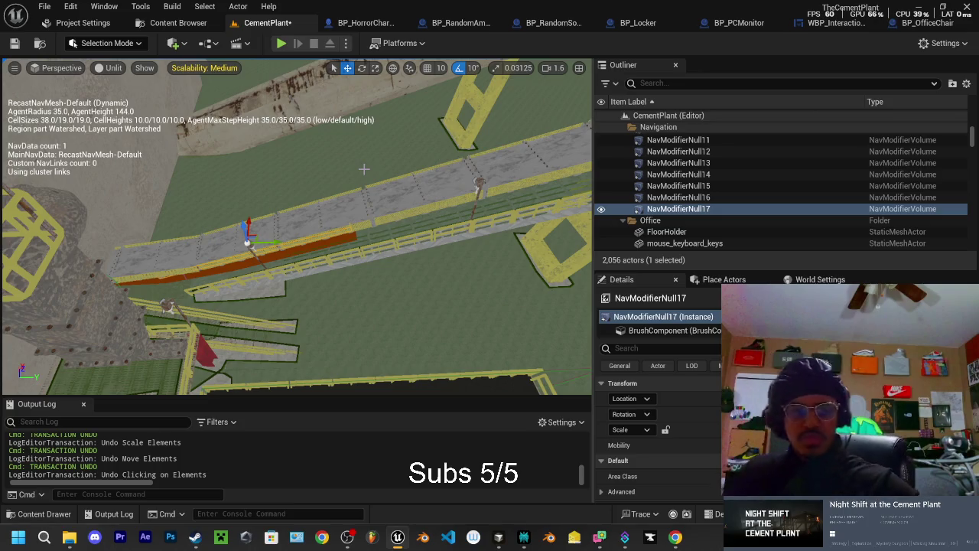
{"action": "key", "text": "ctrl+s"}
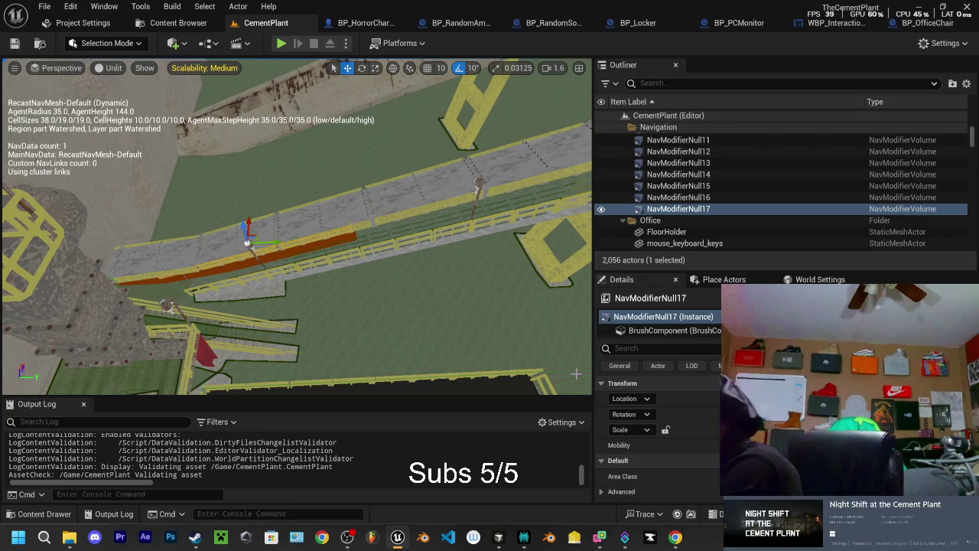
Step: Launch Logitech G HUB from Windows Search, then return to the Unreal Editor
{"action": "left_click", "coordinate": [70, 538]}
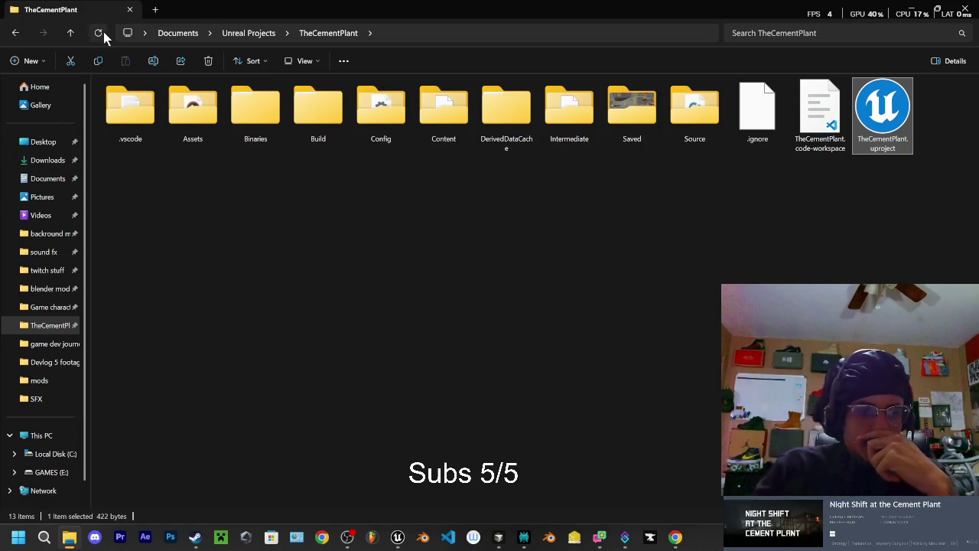
{"action": "left_click", "coordinate": [44, 537]}
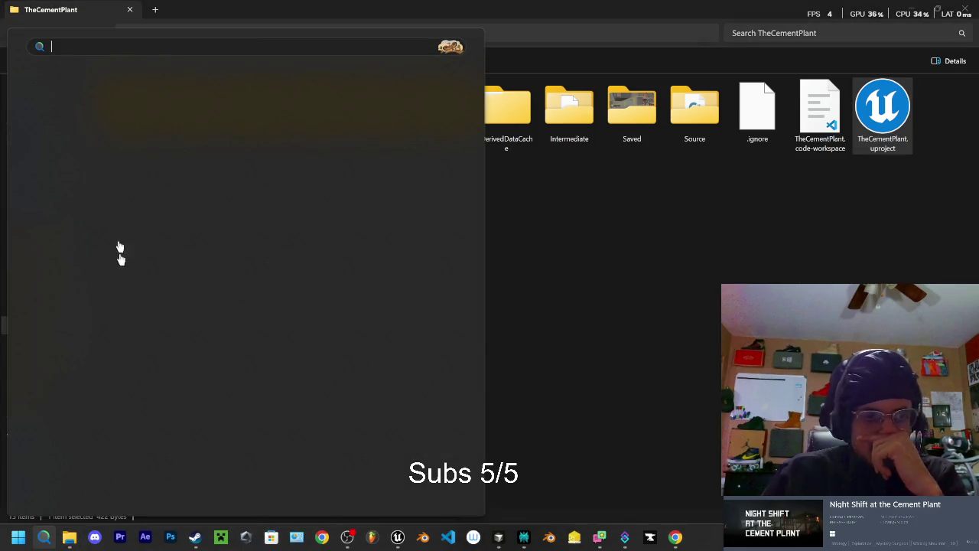
{"action": "left_click", "coordinate": [67, 153]}
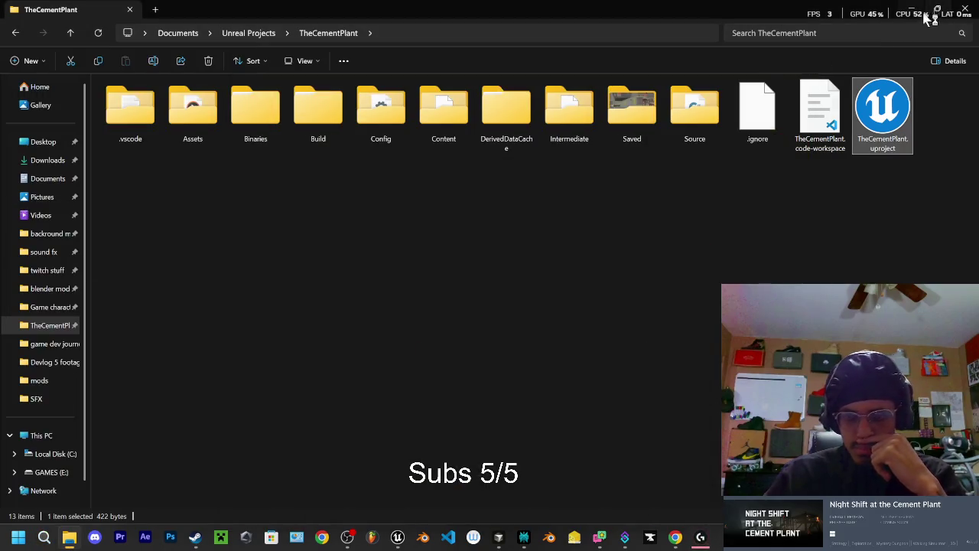
{"action": "left_click", "coordinate": [913, 9]}
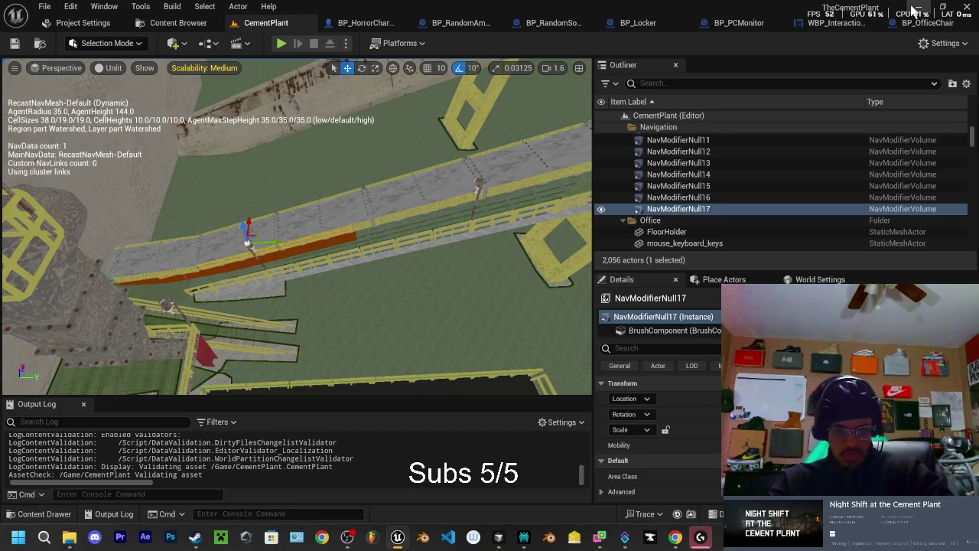
Step: Alt-drag a copy to create NavModifierNull18 and move it onto the upper walkway
{"action": "scroll", "coordinate": [296, 226], "scroll_direction": "up", "scroll_amount": 5}
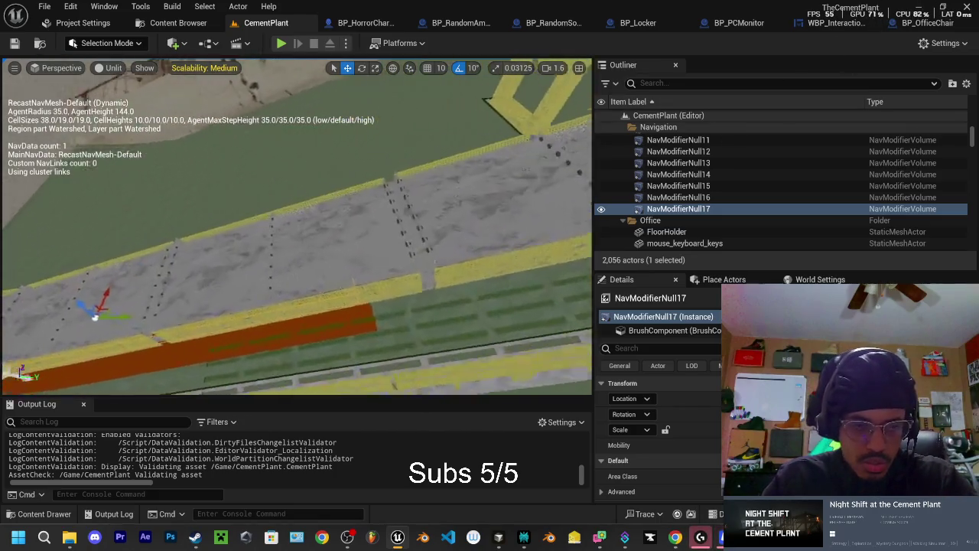
{"action": "scroll", "coordinate": [206, 260], "scroll_direction": "down", "scroll_amount": 5}
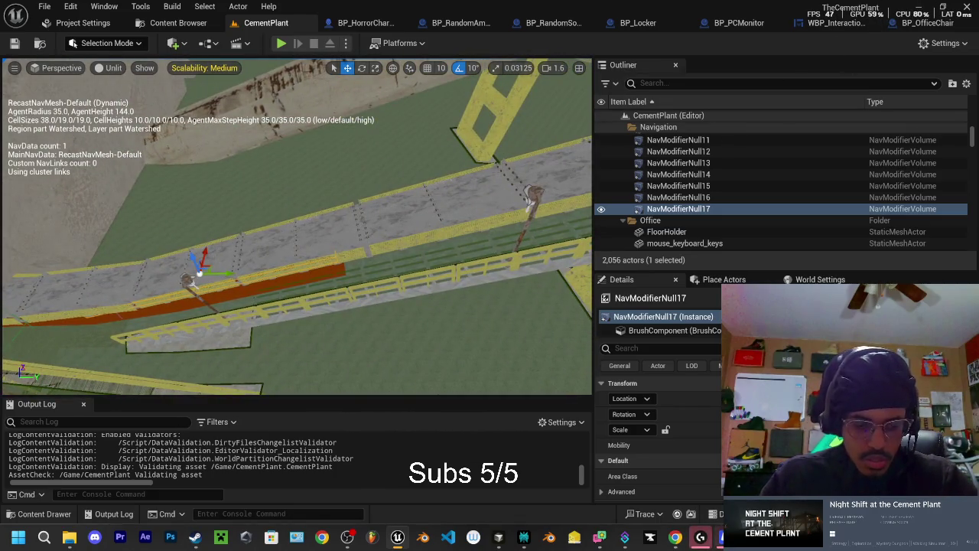
{"action": "left_click_drag", "start_coordinate": [228, 273], "coordinate": [360, 270]}
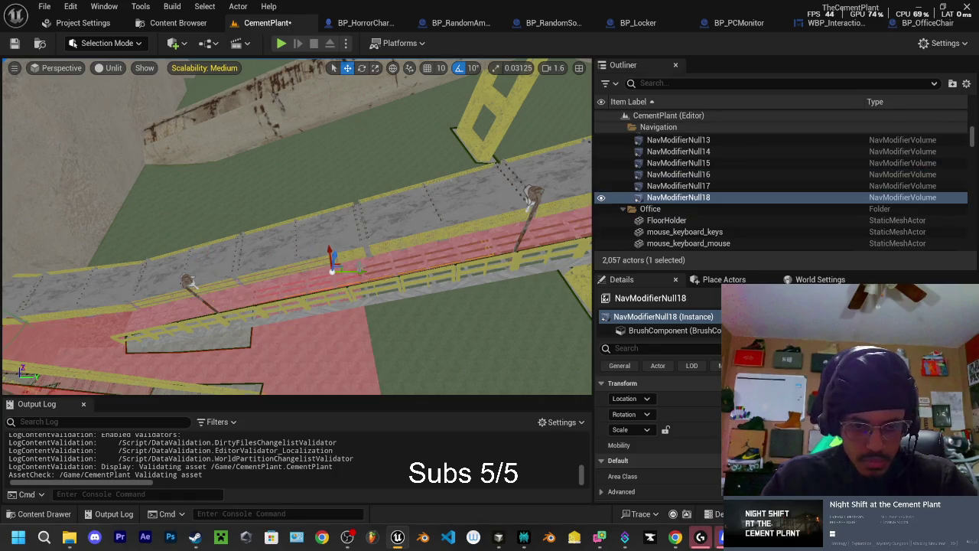
{"action": "scroll", "coordinate": [337, 261], "scroll_direction": "down", "scroll_amount": 5}
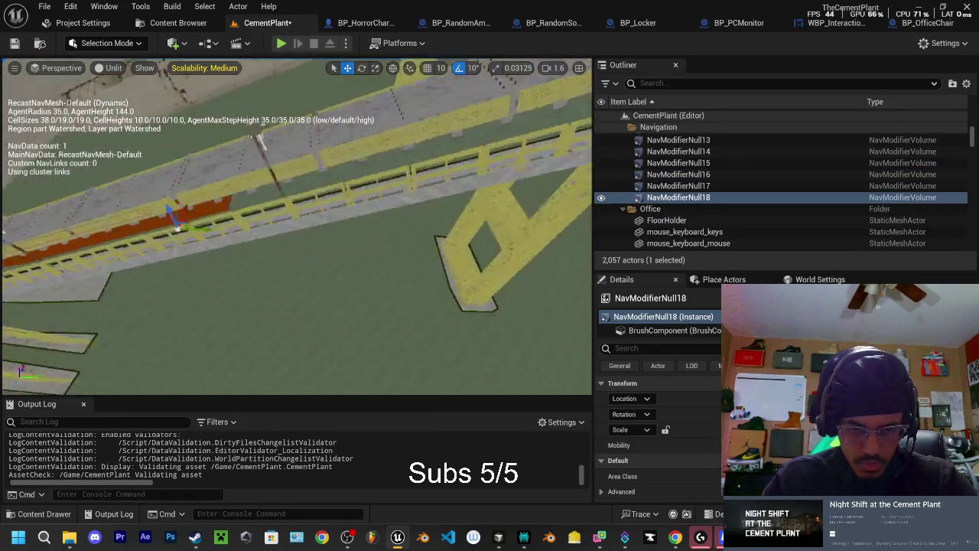
{"action": "scroll", "coordinate": [297, 229], "scroll_direction": "down", "scroll_amount": 3}
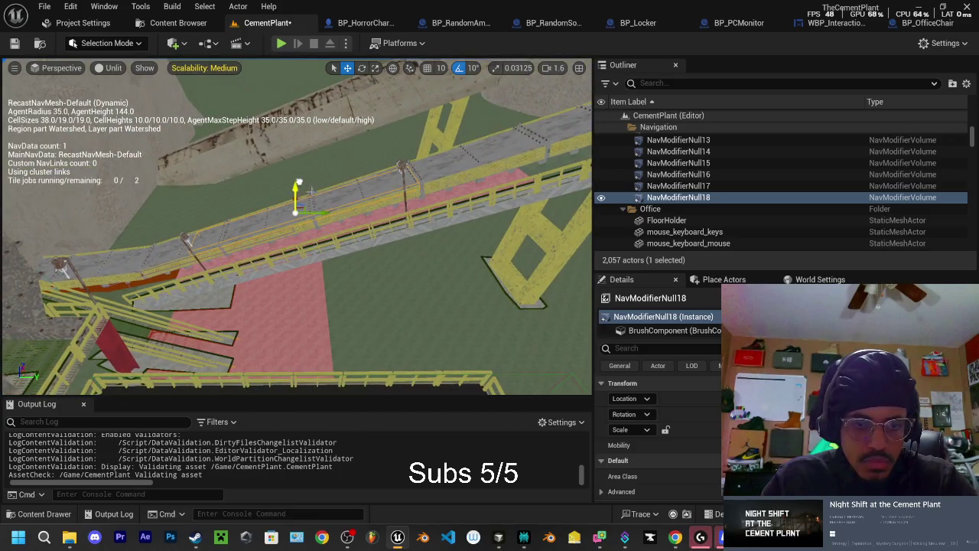
{"action": "mouse_move", "coordinate": [332, 213]}
{"action": "left_mouse_down"}
{"action": "mouse_move", "coordinate": [345, 185]}
{"action": "mouse_move", "coordinate": [421, 189]}
{"action": "mouse_move", "coordinate": [404, 178]}
{"action": "mouse_move", "coordinate": [287, 195]}
{"action": "left_mouse_up"}
{"action": "scroll", "coordinate": [346, 185], "scroll_direction": "up", "scroll_amount": 1}
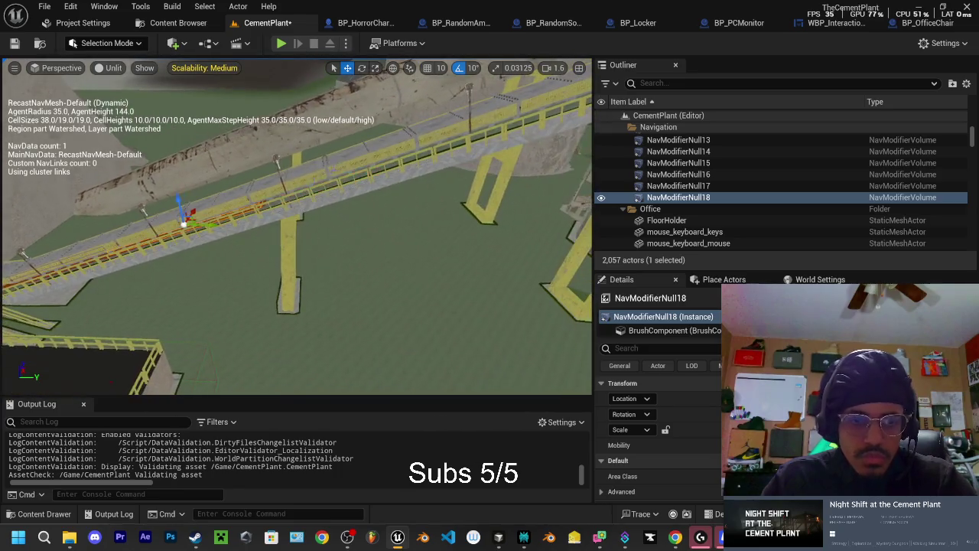
Step: Duplicate again to place NavModifierNull19 further along the walkway, nudging it into position
{"action": "mouse_move", "coordinate": [188, 220]}
{"action": "left_mouse_down"}
{"action": "mouse_move", "coordinate": [306, 229]}
{"action": "mouse_move", "coordinate": [339, 219]}
{"action": "mouse_move", "coordinate": [334, 197]}
{"action": "left_mouse_up"}
{"action": "scroll", "coordinate": [297, 227], "scroll_direction": "up", "scroll_amount": 5}
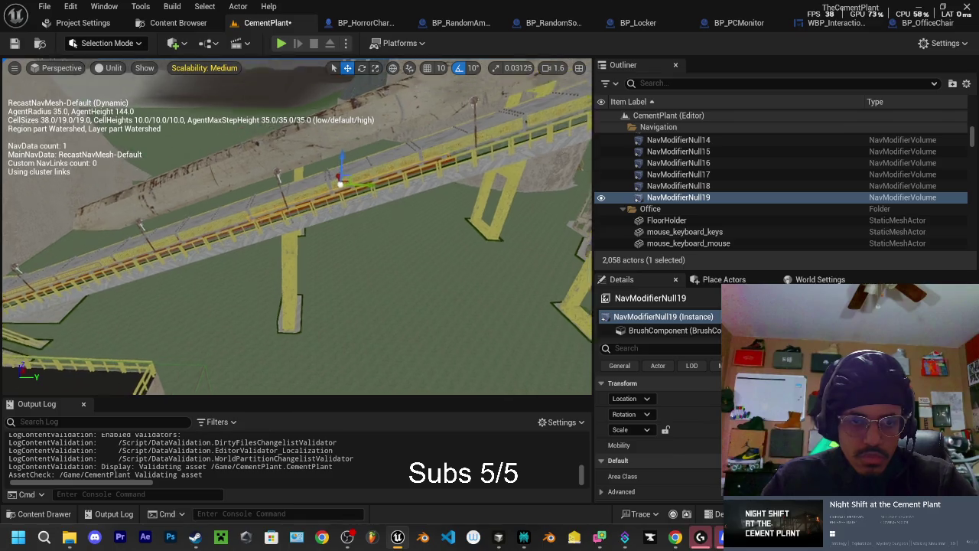
{"action": "scroll", "coordinate": [296, 227], "scroll_direction": "down", "scroll_amount": 5}
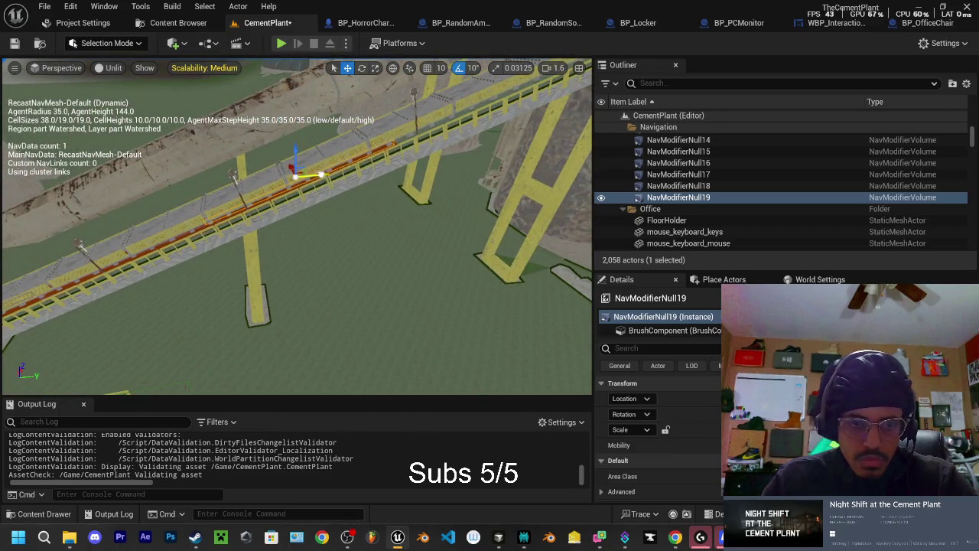
{"action": "left_click_drag", "start_coordinate": [321, 174], "coordinate": [329, 176]}
{"action": "scroll", "coordinate": [325, 174], "scroll_direction": "down", "scroll_amount": 4}
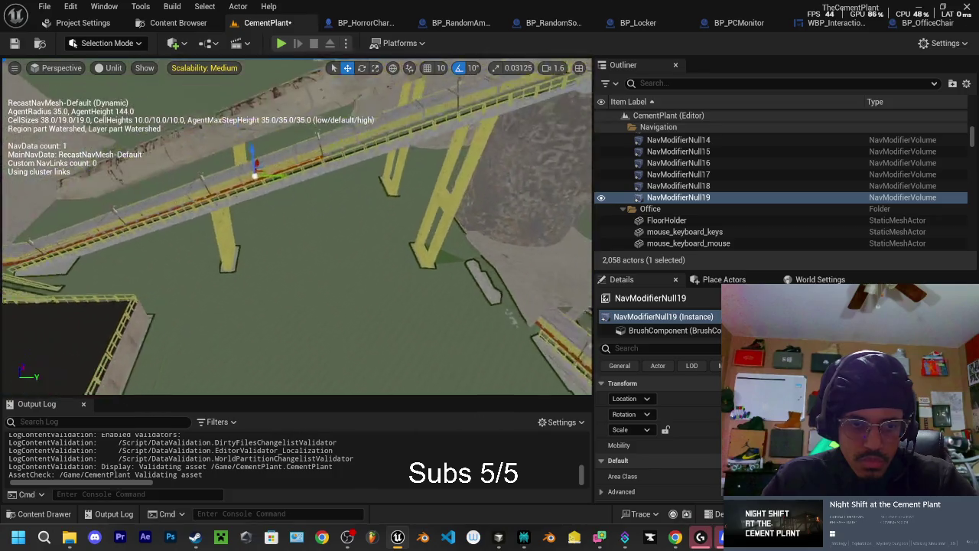
Step: Add NavModifierNull20 further along the walkway and review it near the yellow supports
{"action": "left_click_drag", "start_coordinate": [294, 185], "coordinate": [321, 185], "text": "alt"}
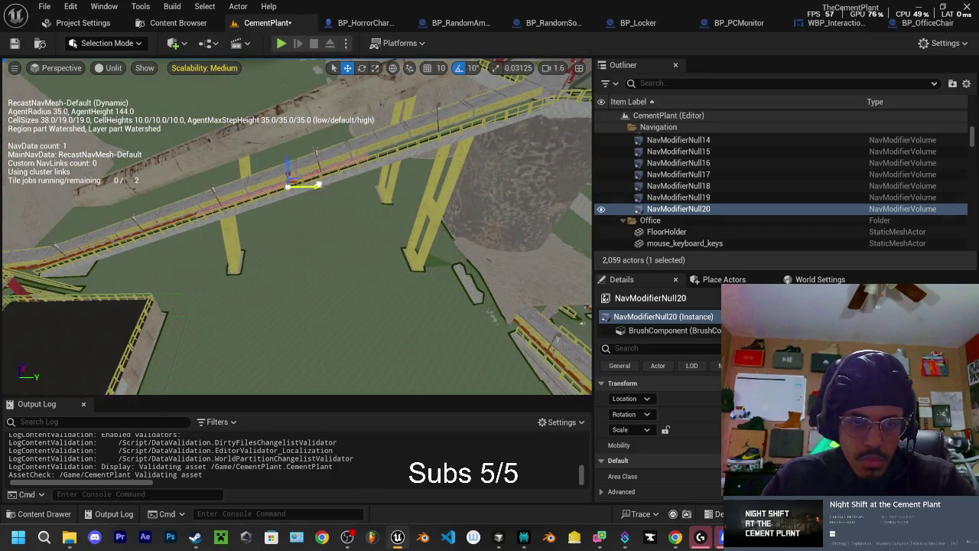
{"action": "mouse_move", "coordinate": [360, 153]}
{"action": "left_mouse_down", "text": "alt"}
{"action": "mouse_move", "coordinate": [352, 253]}
{"action": "mouse_move", "coordinate": [322, 383]}
{"action": "mouse_move", "coordinate": [330, 373]}
{"action": "mouse_move", "coordinate": [303, 367]}
{"action": "mouse_move", "coordinate": [279, 344]}
{"action": "left_mouse_up", "text": "alt"}
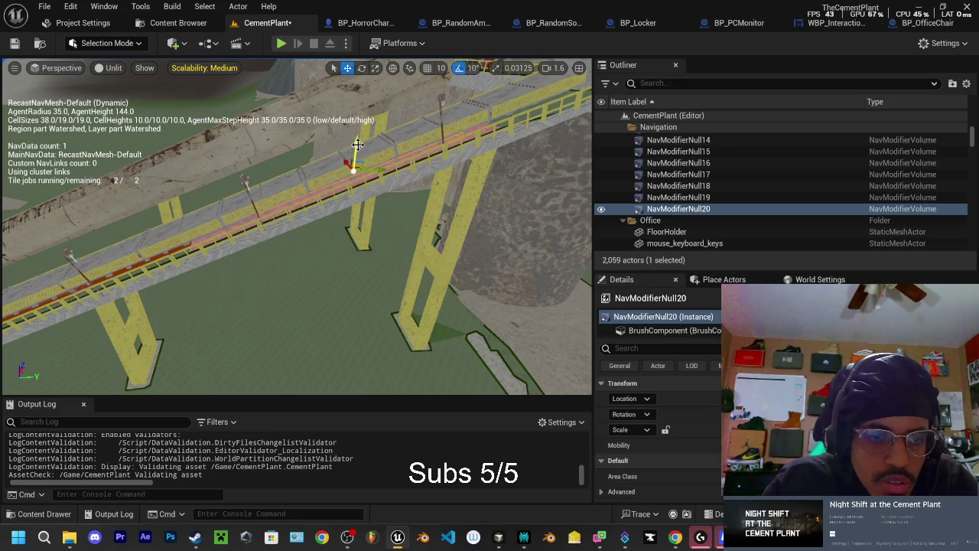
{"action": "left_click_drag", "start_coordinate": [357, 144], "coordinate": [357, 152]}
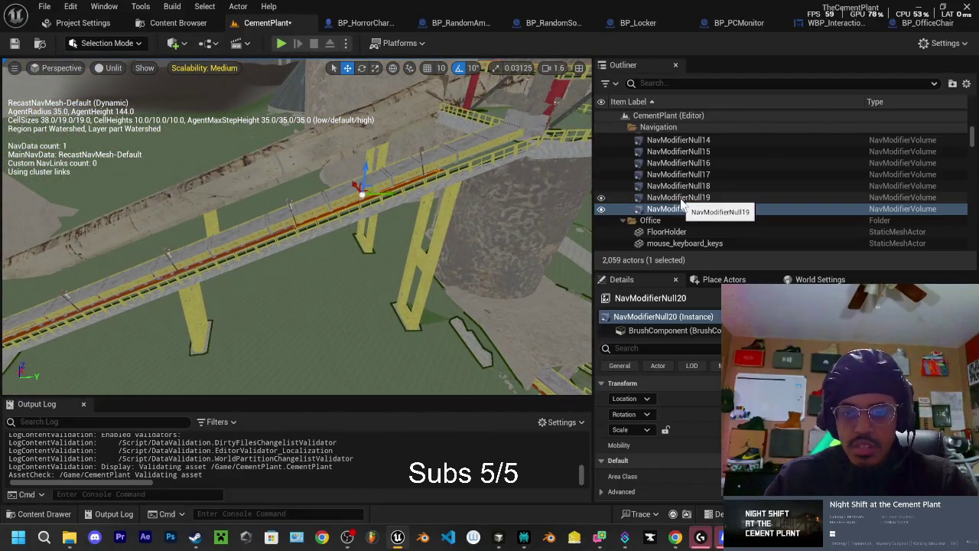
{"action": "left_click", "coordinate": [673, 198], "text": "shift"}
Step: Narrow the Outliner selection to NavModifierNull20 and Alt-drag it to create NavModifierNull21
{"action": "left_click", "coordinate": [680, 186], "text": "shift"}
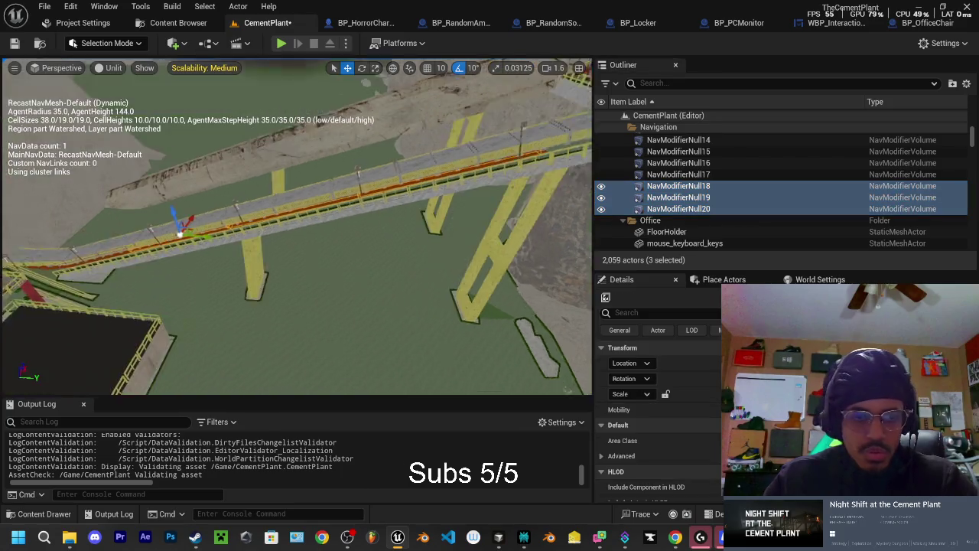
{"action": "left_click", "coordinate": [675, 174], "text": "shift"}
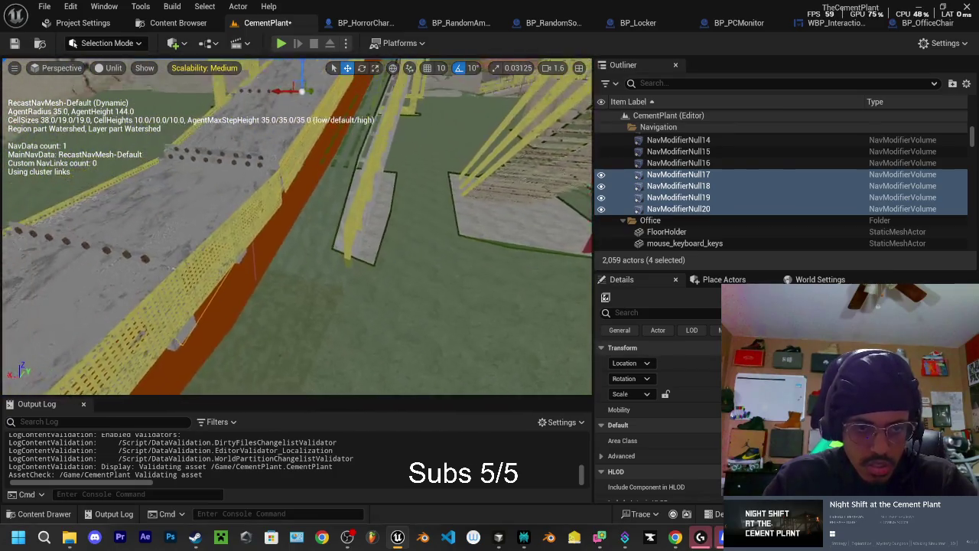
{"action": "left_click", "coordinate": [678, 163], "text": "shift"}
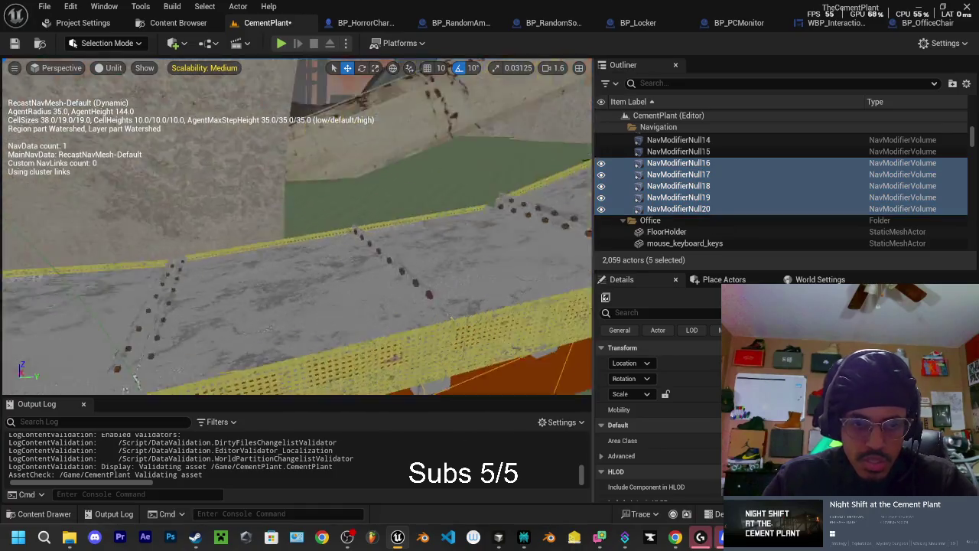
{"action": "left_click", "coordinate": [704, 163], "text": "ctrl"}
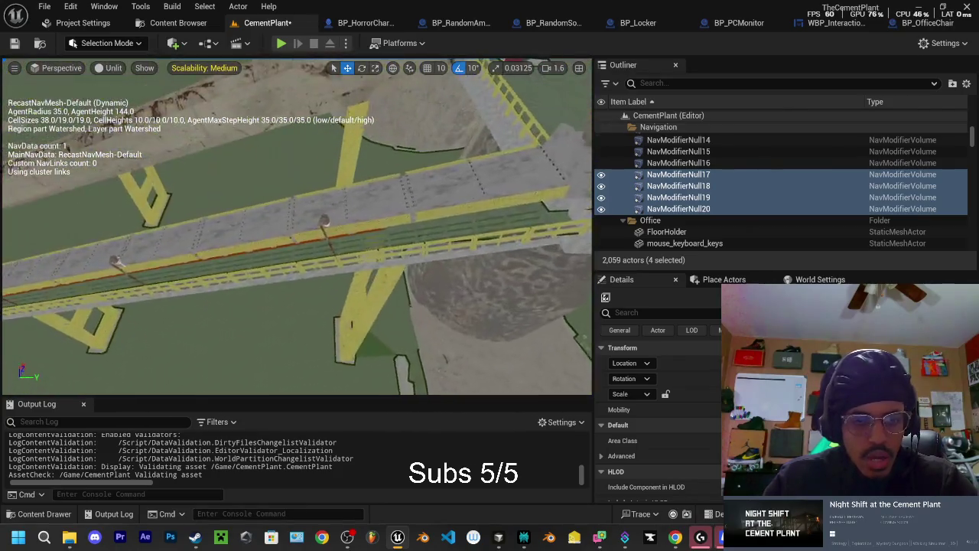
{"action": "left_click", "coordinate": [703, 210]}
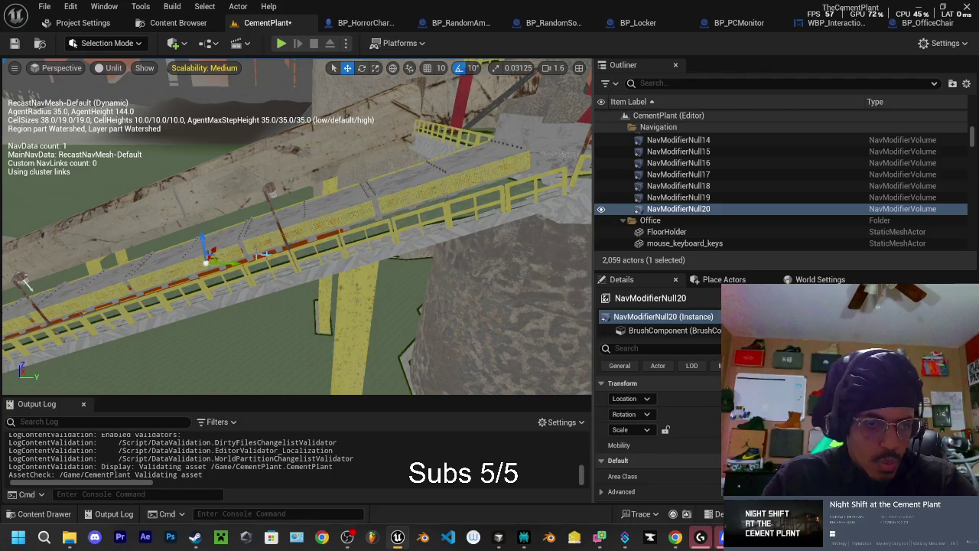
{"action": "mouse_move", "coordinate": [227, 262]}
{"action": "left_mouse_down"}
{"action": "mouse_move", "coordinate": [482, 245]}
{"action": "mouse_move", "coordinate": [486, 162]}
{"action": "left_mouse_up"}
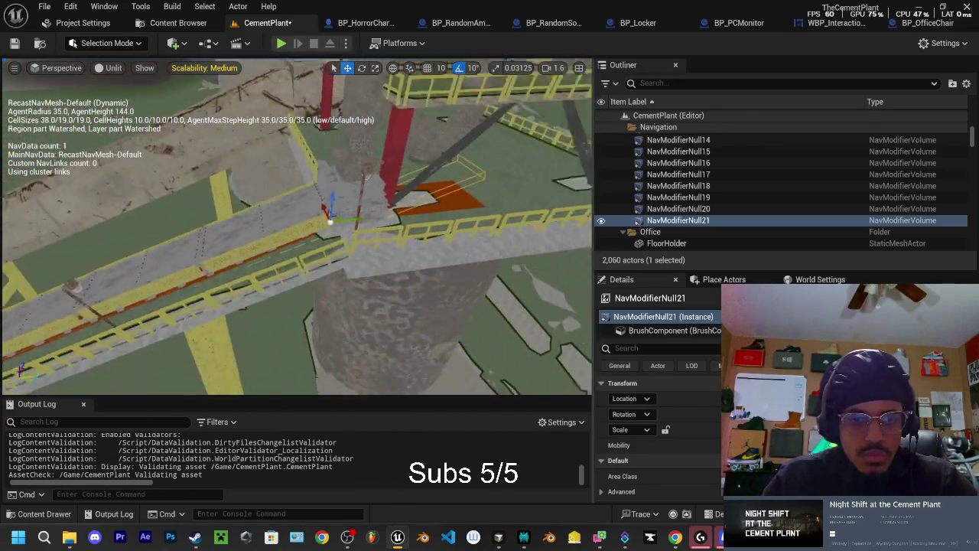
Step: Move NavModifierNull21 to the walkway's end beside the red pillar
{"action": "key", "text": "space"}
{"action": "key", "text": "space"}
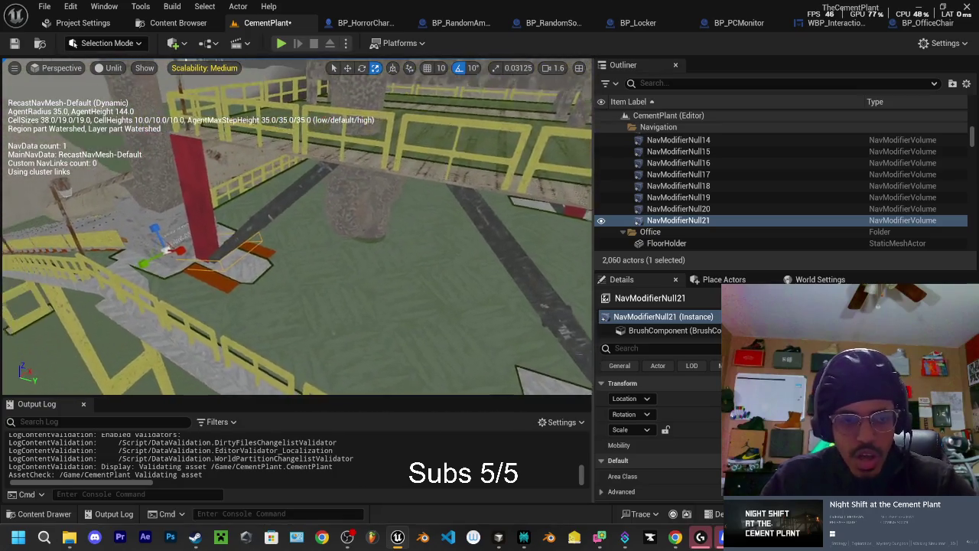
{"action": "key", "text": "w"}
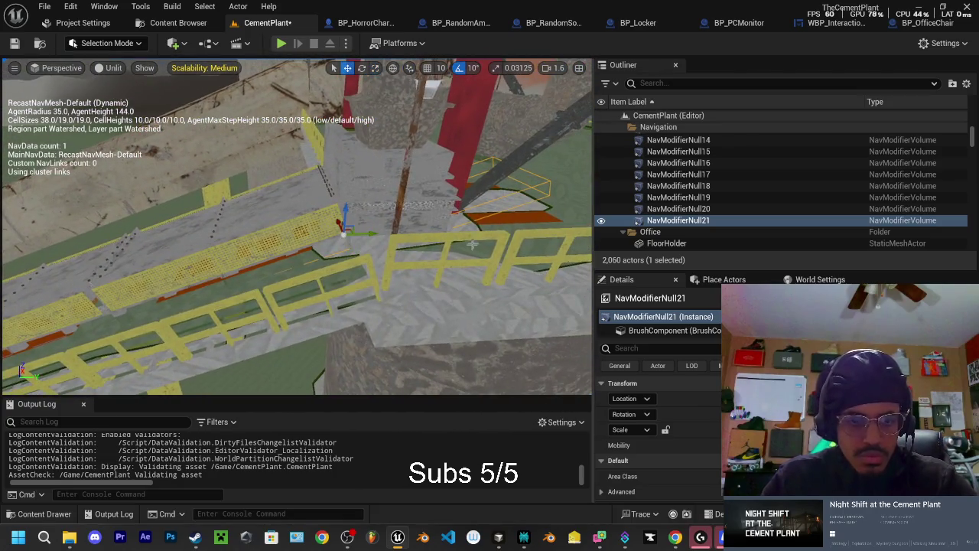
{"action": "mouse_move", "coordinate": [371, 232]}
{"action": "left_mouse_down"}
{"action": "mouse_move", "coordinate": [328, 225]}
{"action": "mouse_move", "coordinate": [345, 234]}
{"action": "mouse_move", "coordinate": [323, 240]}
{"action": "mouse_move", "coordinate": [273, 229]}
{"action": "mouse_move", "coordinate": [288, 239]}
{"action": "mouse_move", "coordinate": [234, 219]}
{"action": "mouse_move", "coordinate": [253, 245]}
{"action": "mouse_move", "coordinate": [206, 241]}
{"action": "mouse_move", "coordinate": [383, 277]}
{"action": "mouse_move", "coordinate": [444, 277]}
{"action": "left_mouse_up"}
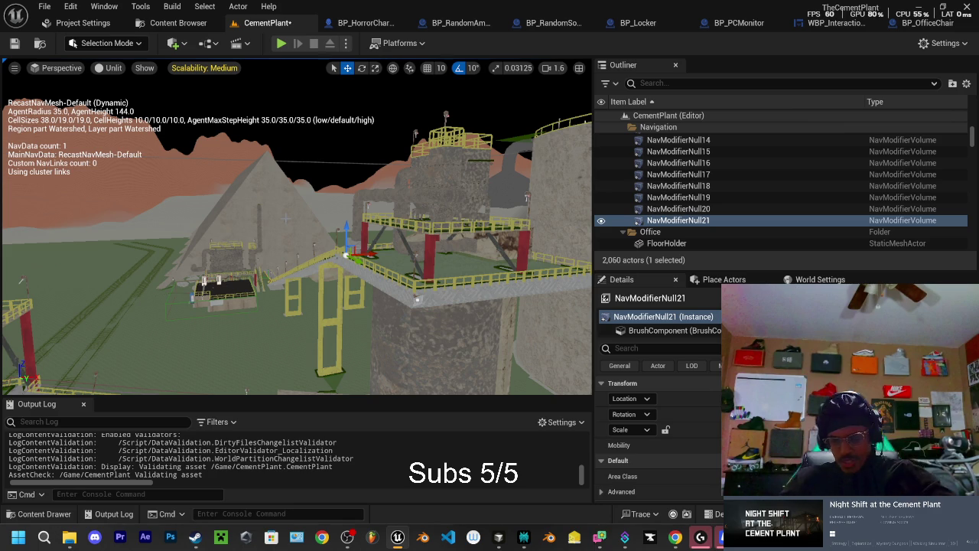
{"action": "left_click_drag", "start_coordinate": [243, 126], "coordinate": [243, 188]}
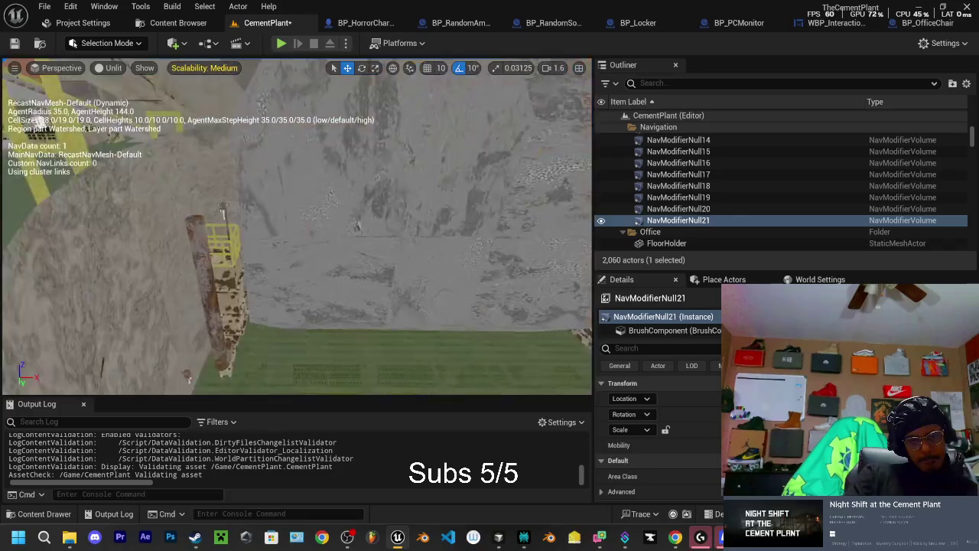
{"action": "left_click_drag", "start_coordinate": [243, 187], "coordinate": [243, 264]}
{"action": "left_click_drag", "start_coordinate": [205, 115], "coordinate": [205, 115]}
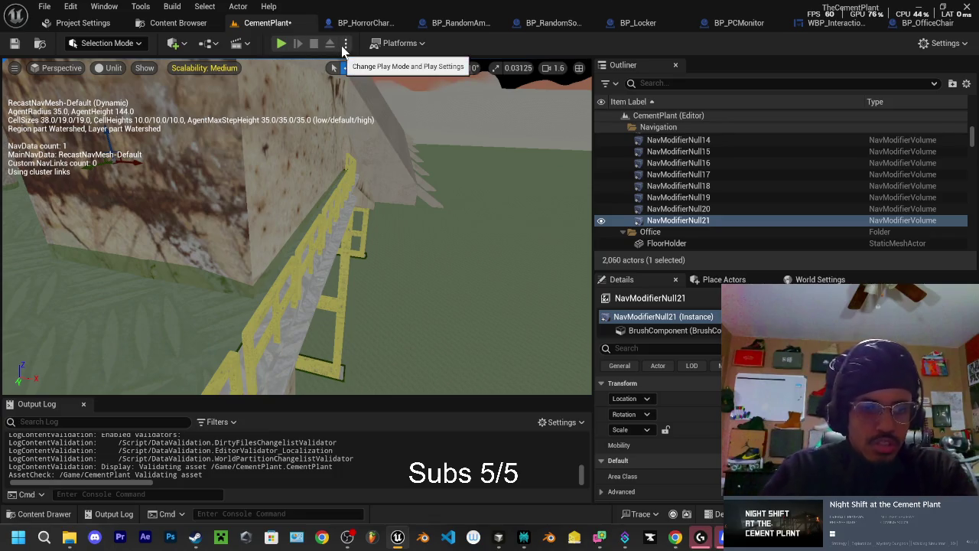
{"action": "left_click_drag", "start_coordinate": [306, 229], "coordinate": [279, 232]}
Step: Select and frame brokenbelt_BrokenBelt, filtering its Details to 'nav' settings
{"action": "left_click", "coordinate": [230, 283]}
{"action": "left_click", "coordinate": [429, 237]}
{"action": "key", "text": "f"}
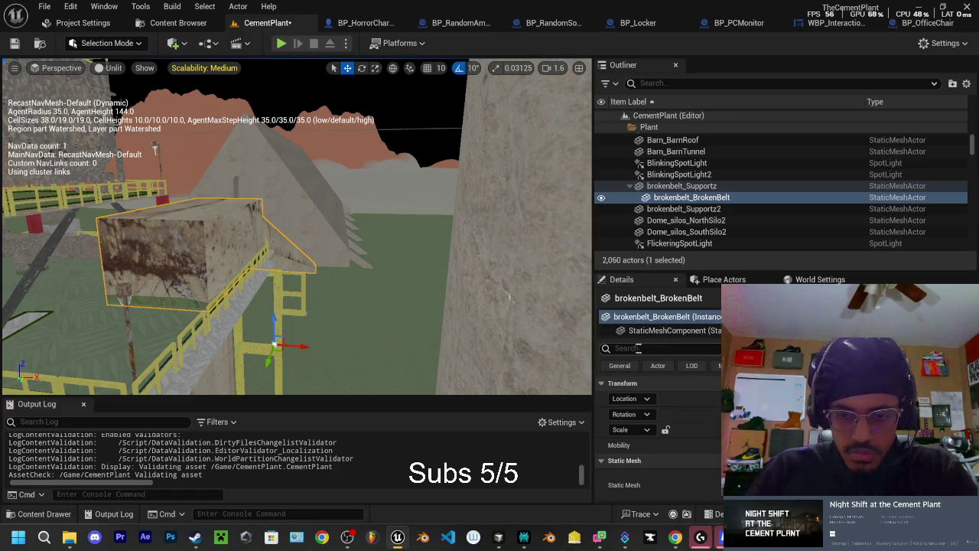
{"action": "left_click", "coordinate": [638, 348]}
{"action": "type", "text": "nav"}
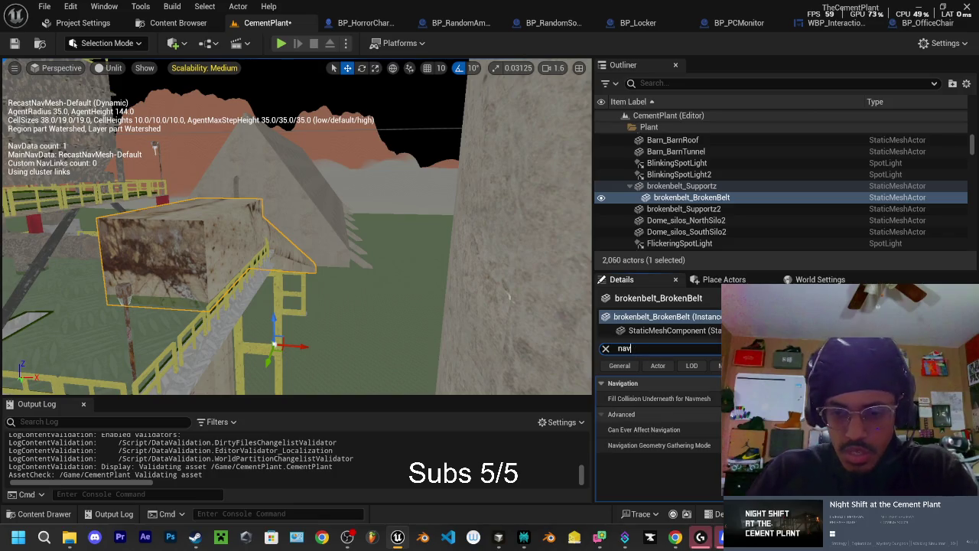
Step: Select Barn_Barn and fly low around it to inspect the navmesh by the catwalks
{"action": "mouse_move", "coordinate": [299, 229]}
{"action": "left_mouse_down"}
{"action": "mouse_move", "coordinate": [299, 206]}
{"action": "mouse_move", "coordinate": [282, 189]}
{"action": "mouse_move", "coordinate": [276, 206]}
{"action": "mouse_move", "coordinate": [290, 272]}
{"action": "left_mouse_up"}
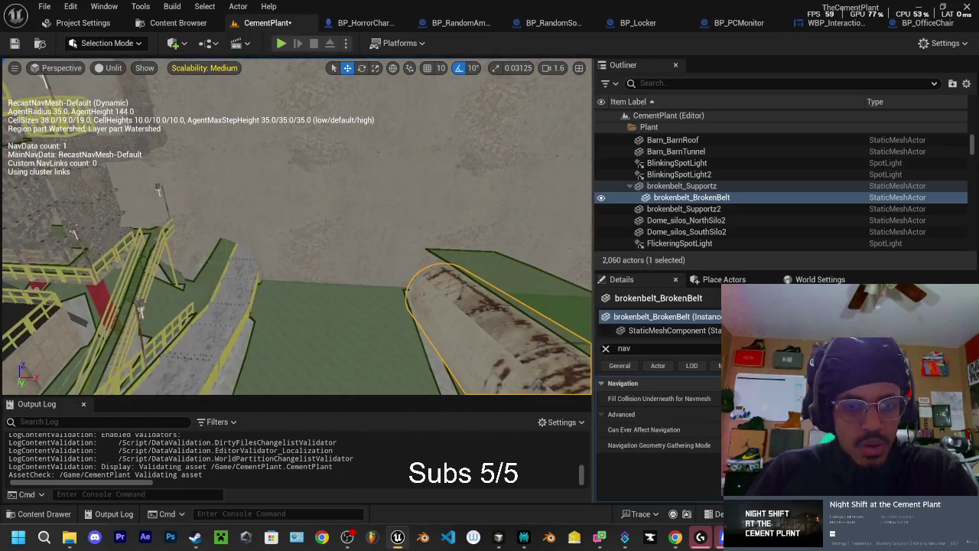
{"action": "left_click", "coordinate": [290, 273]}
{"action": "left_click_drag", "start_coordinate": [389, 232], "coordinate": [340, 195]}
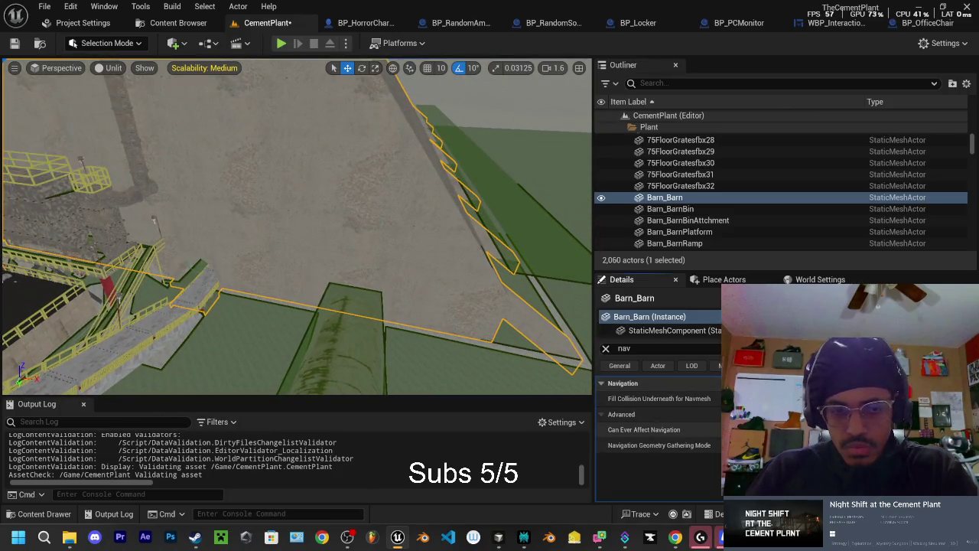
{"action": "left_click_drag", "start_coordinate": [344, 229], "coordinate": [299, 195]}
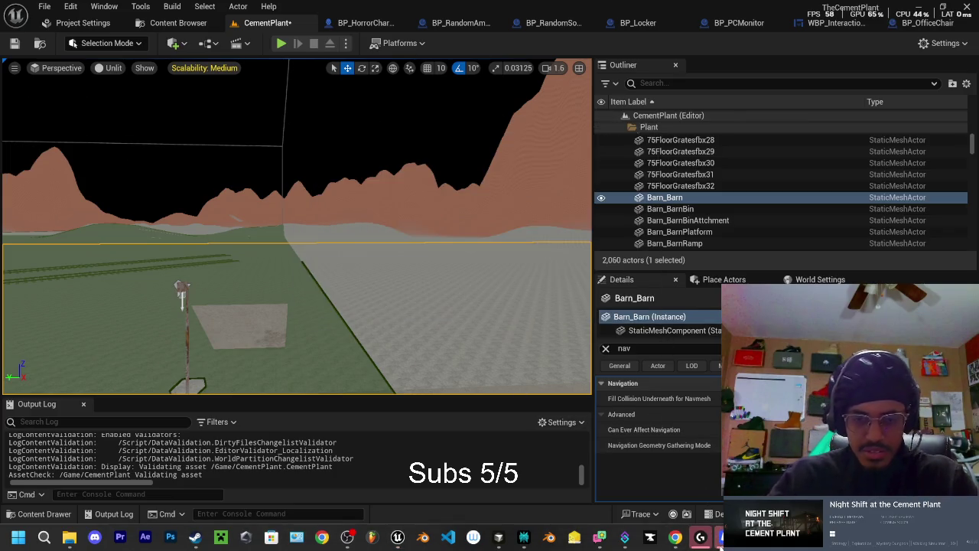
Step: Save CementPlant with Save Selected, frame Barn_Barn, and switch to Roblox
{"action": "key", "text": "ctrl+s"}
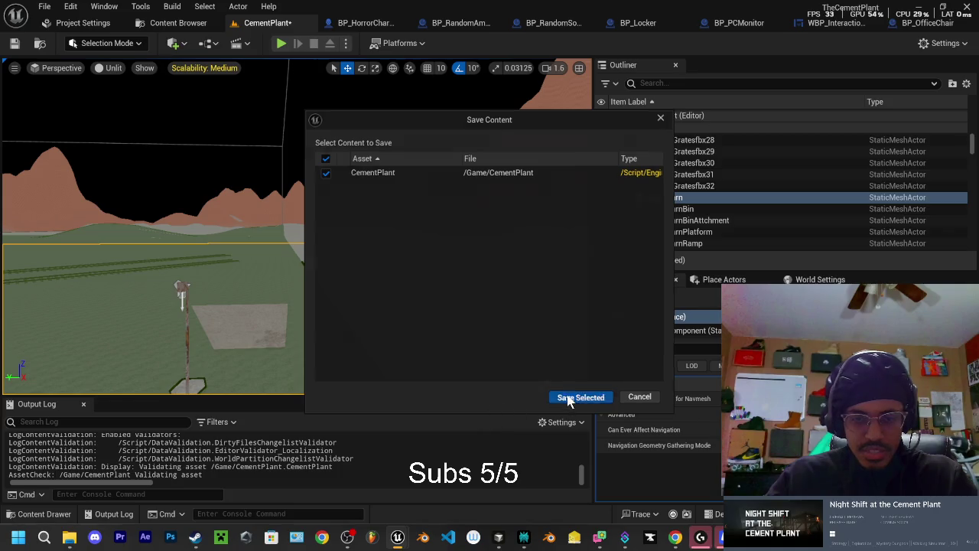
{"action": "left_click", "coordinate": [579, 396]}
{"action": "key", "text": "f"}
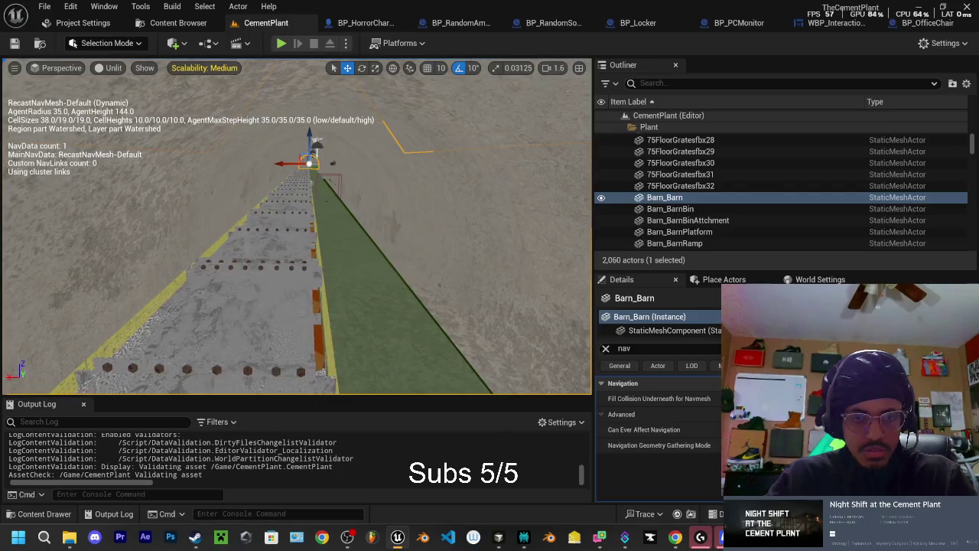
{"action": "scroll", "coordinate": [712, 218], "scroll_direction": "up", "scroll_amount": 2}
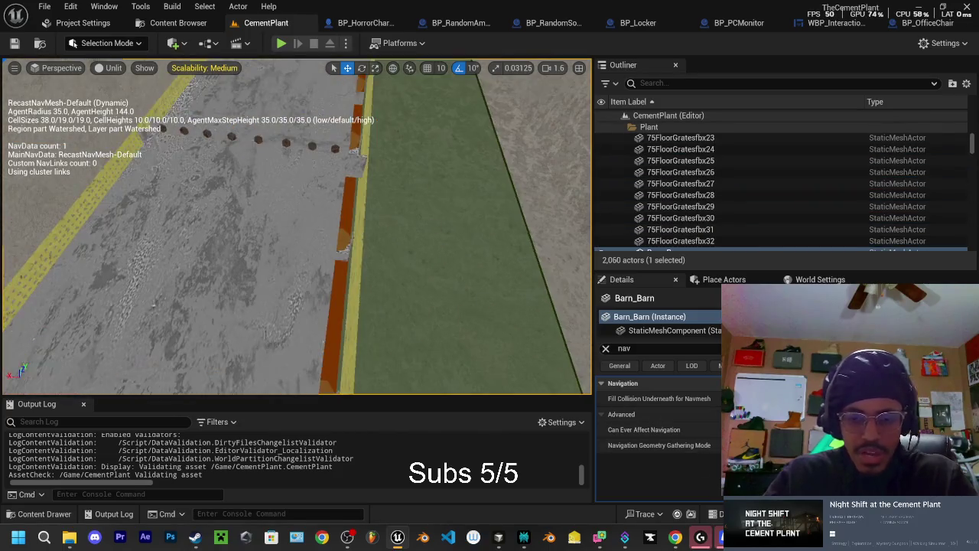
{"action": "key", "text": "alt+Tab"}
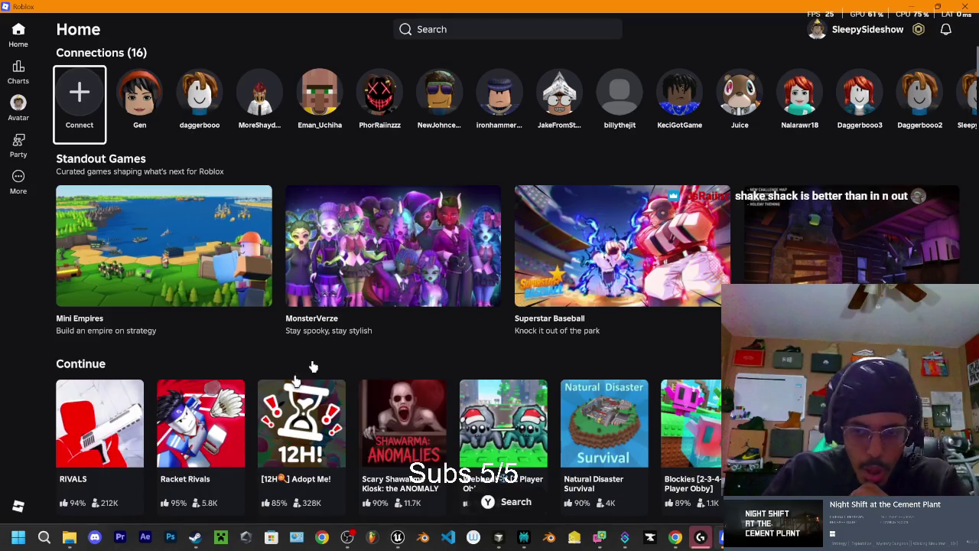
Step: Play Racket Rivals from the home page's Continue row to join a server
{"action": "scroll", "coordinate": [313, 367], "scroll_direction": "down", "scroll_amount": 2}
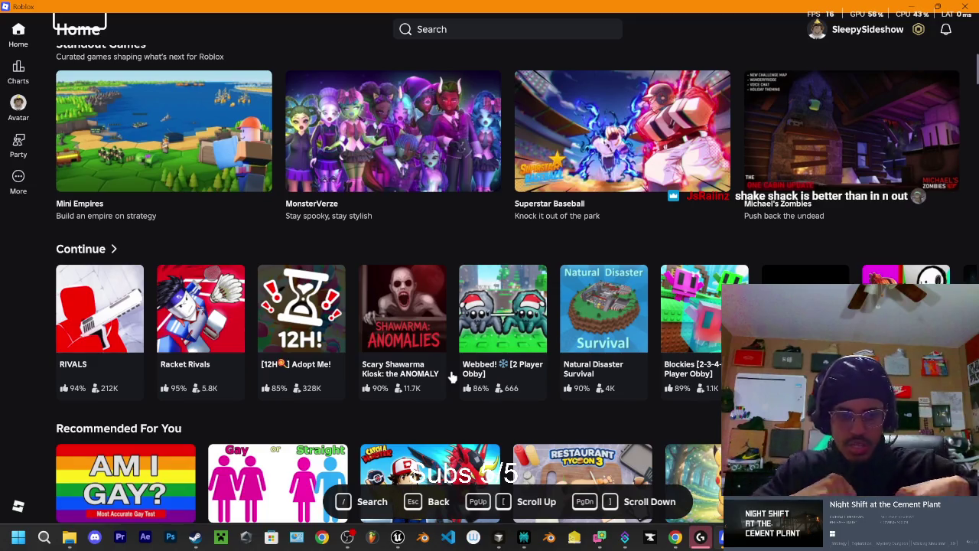
{"action": "mouse_move", "coordinate": [307, 370]}
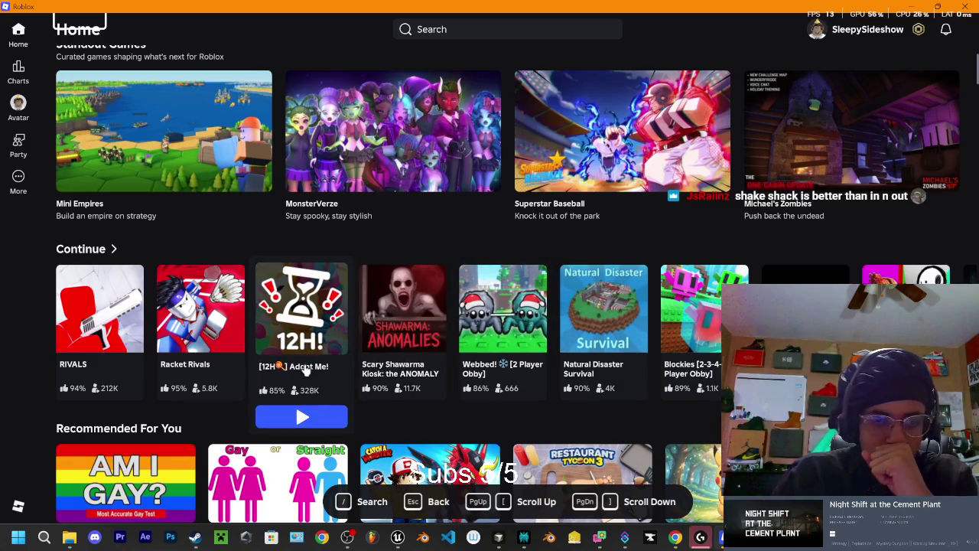
{"action": "mouse_move", "coordinate": [119, 315]}
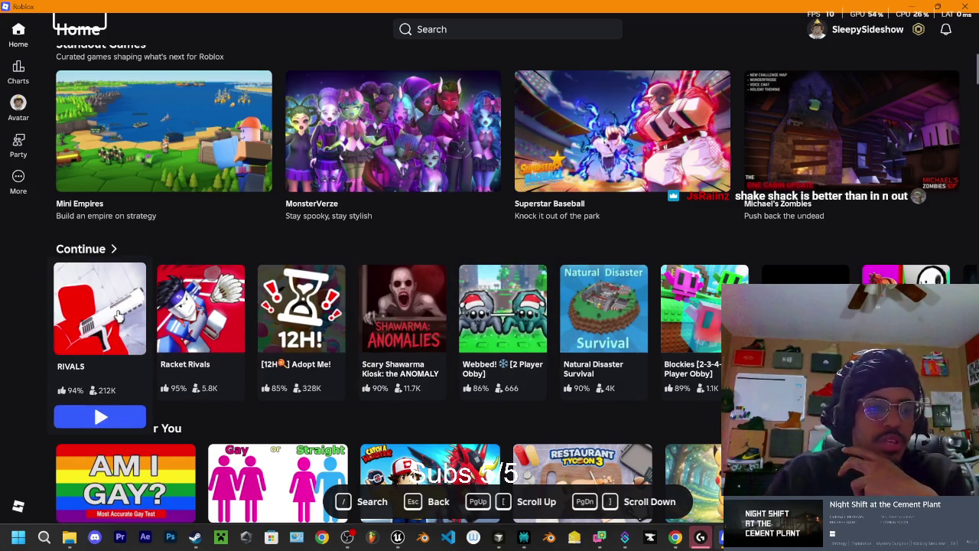
{"action": "mouse_move", "coordinate": [214, 356]}
{"action": "left_click", "coordinate": [201, 417]}
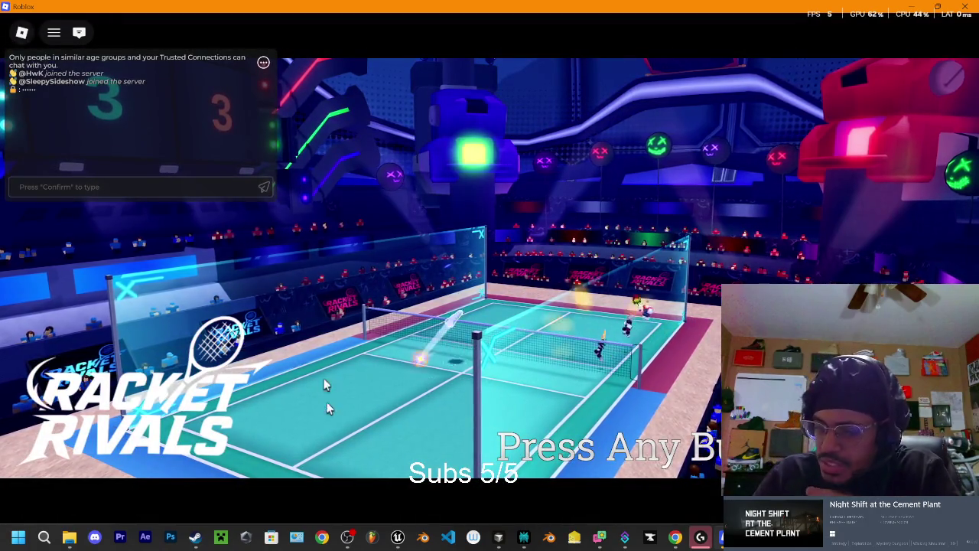
Step: Get past the Racket Rivals title screen, close the update log, and walk onto Court 5
{"action": "left_click", "coordinate": [333, 413]}
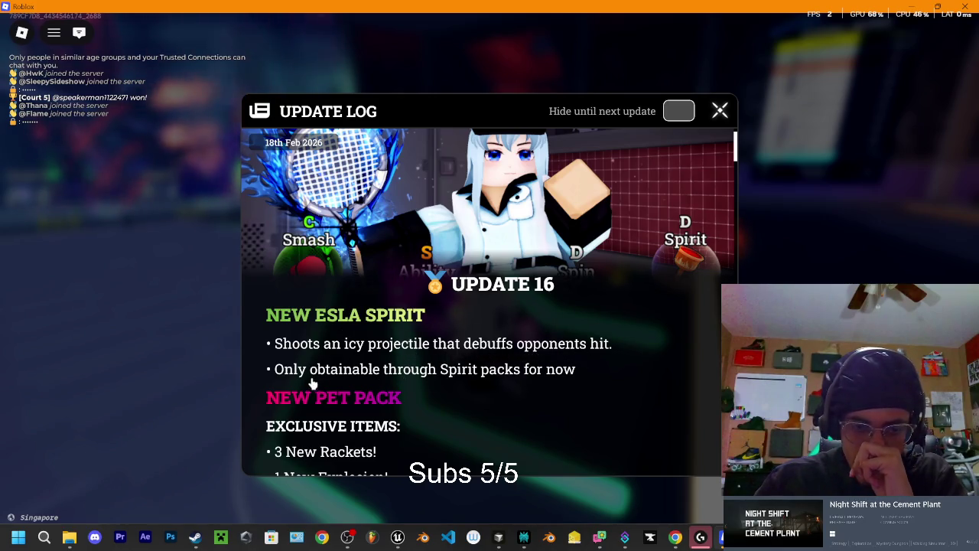
{"action": "scroll", "coordinate": [483, 372], "scroll_direction": "down", "scroll_amount": 2}
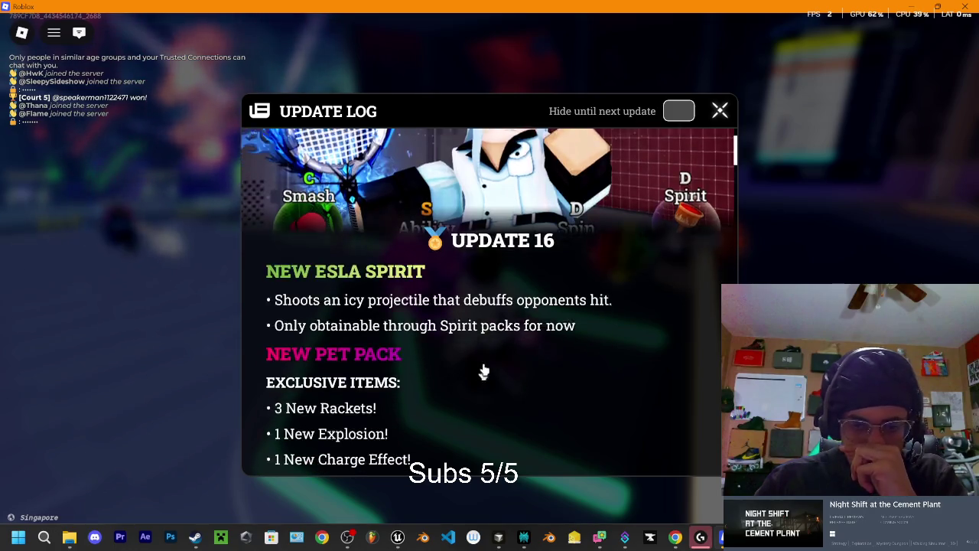
{"action": "scroll", "coordinate": [482, 329], "scroll_direction": "down", "scroll_amount": 4}
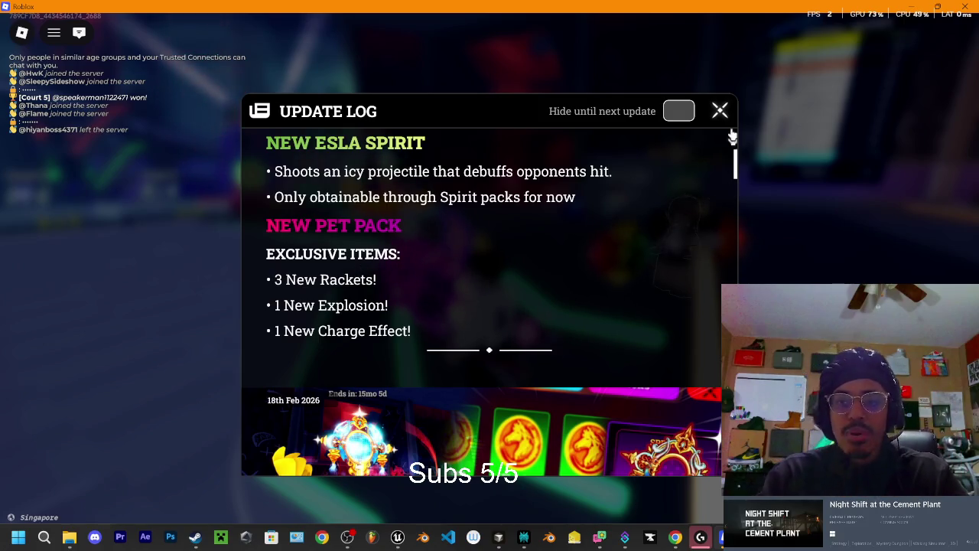
{"action": "left_click", "coordinate": [722, 112]}
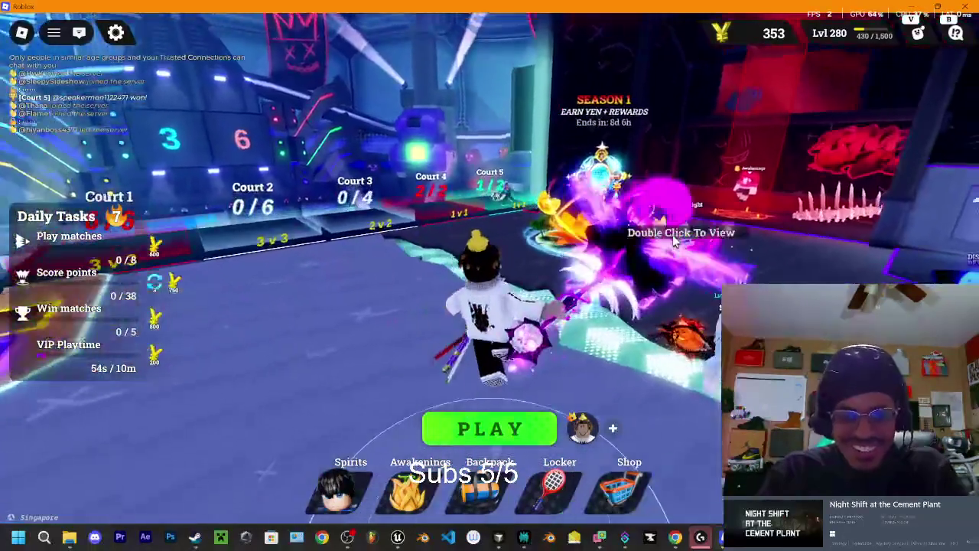
{"action": "key", "text": "w"}
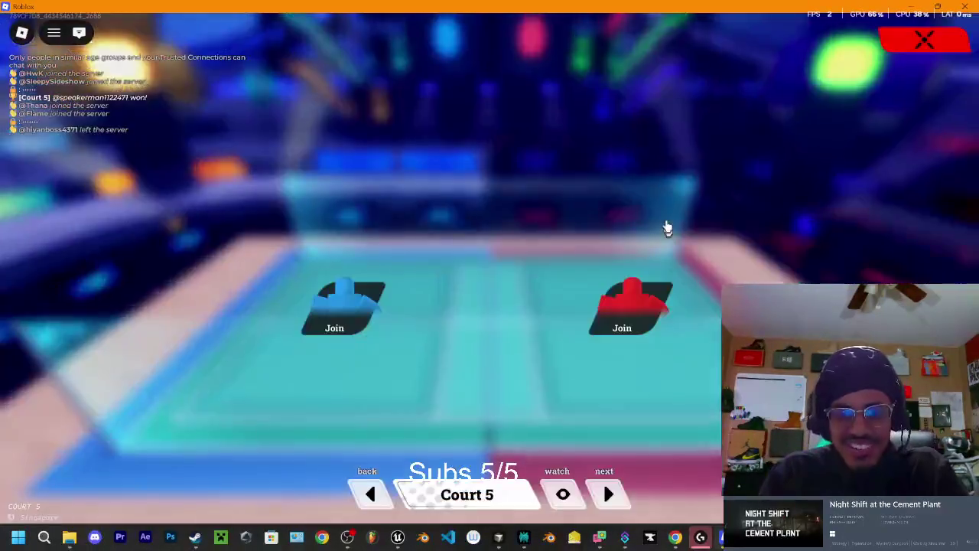